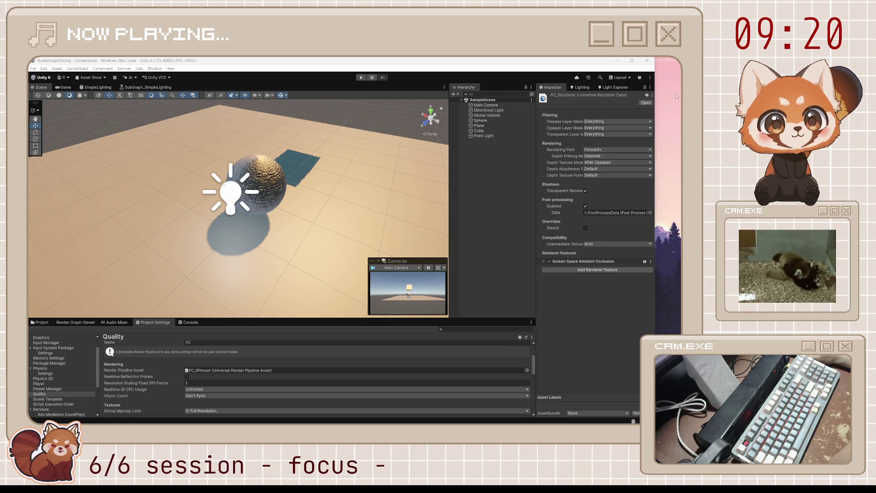
# Set the renderer's rendering path to Forward
pyautogui.click(593, 150)
pyautogui.click(612, 156)
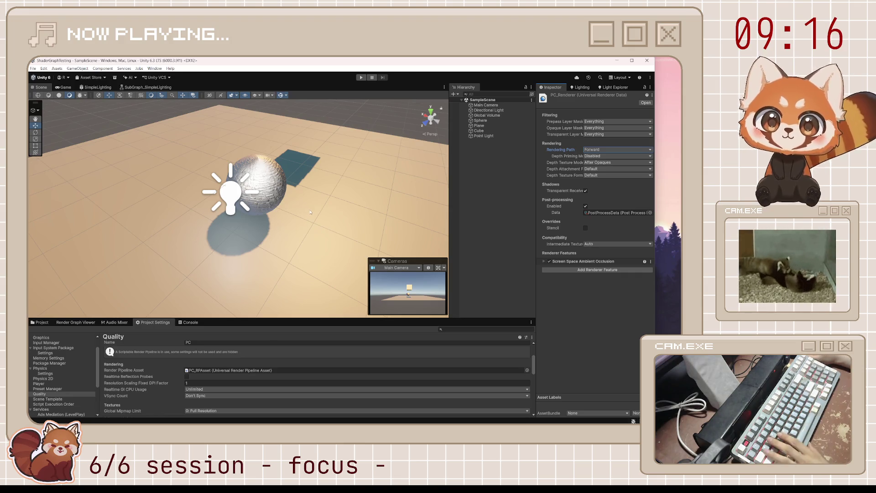
pyautogui.moveTo(370, 205); pyautogui.dragTo(292, 199)
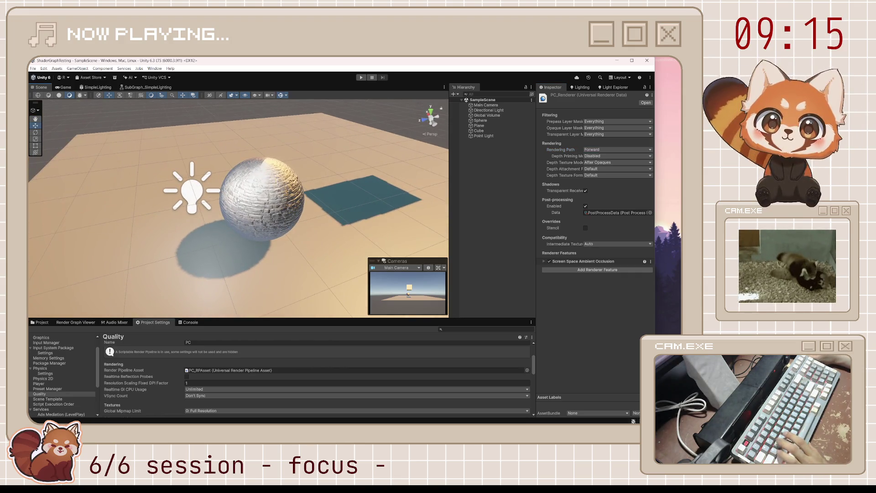
# Raise the point light and move it beside the sphere at X -0.320, Y 1.126, Z 0.769
pyautogui.click(190, 191)
pyautogui.moveTo(191, 192)
pyautogui.mouseDown()
pyautogui.moveTo(182, 129)
pyautogui.moveTo(186, 174)
pyautogui.moveTo(173, 190)
pyautogui.moveTo(378, 169)
pyautogui.moveTo(261, 207)
pyautogui.moveTo(310, 213)
pyautogui.moveTo(155, 231)
pyautogui.mouseUp()
pyautogui.press('f')
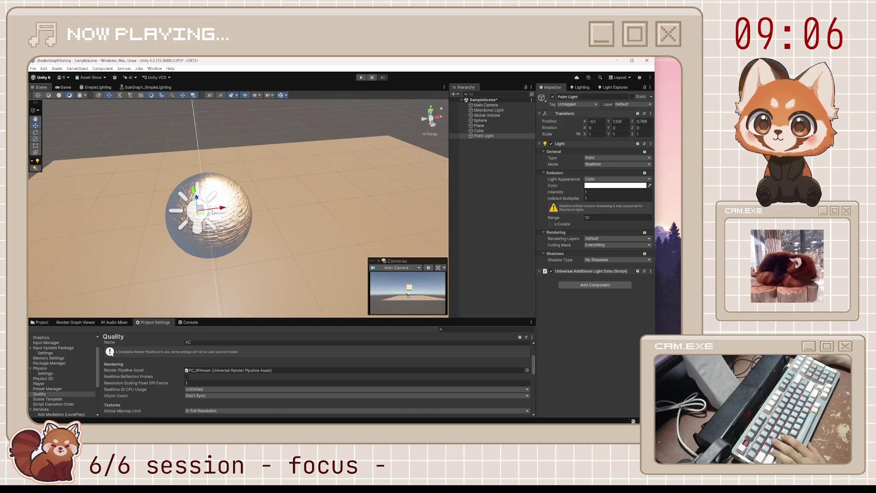
pyautogui.moveTo(213, 212)
pyautogui.mouseDown()
pyautogui.moveTo(79, 224)
pyautogui.moveTo(266, 210)
pyautogui.moveTo(183, 211)
pyautogui.mouseUp()
# Save the SimpleLighting shader graph and return to the 3D scene view
pyautogui.click(96, 87)
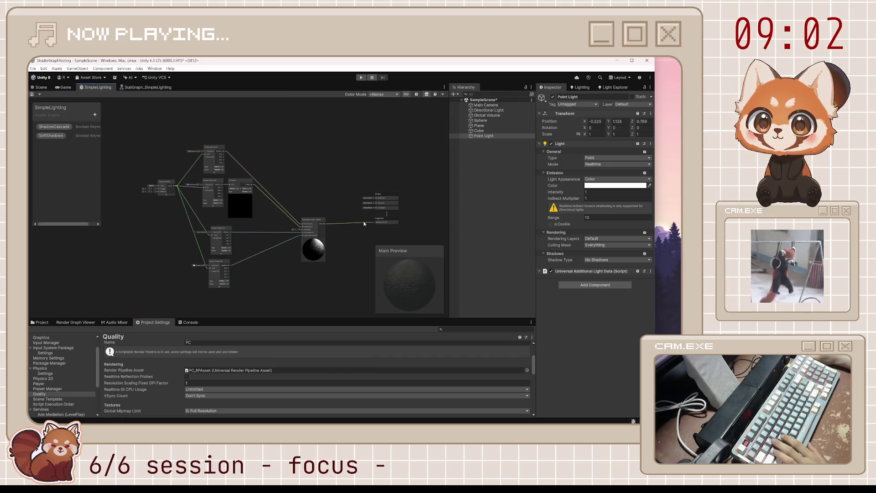
pyautogui.scroll(4, 310, 233)
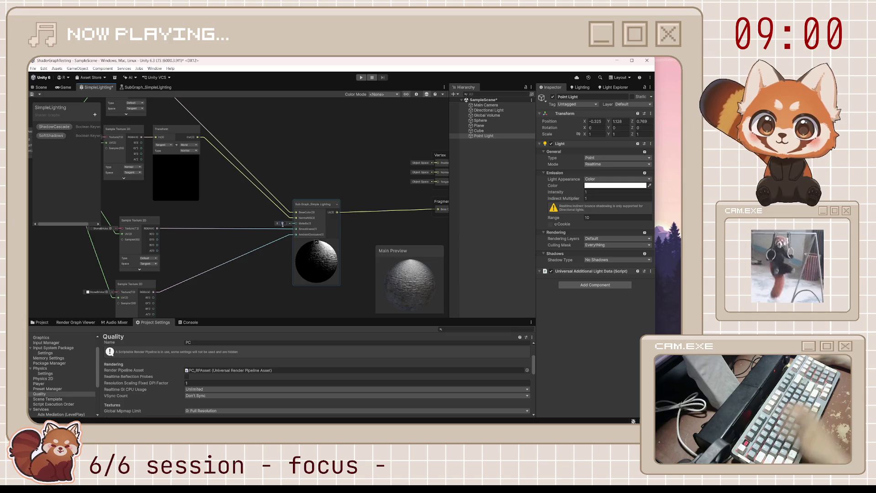
pyautogui.hotkey('ctrl', 's')
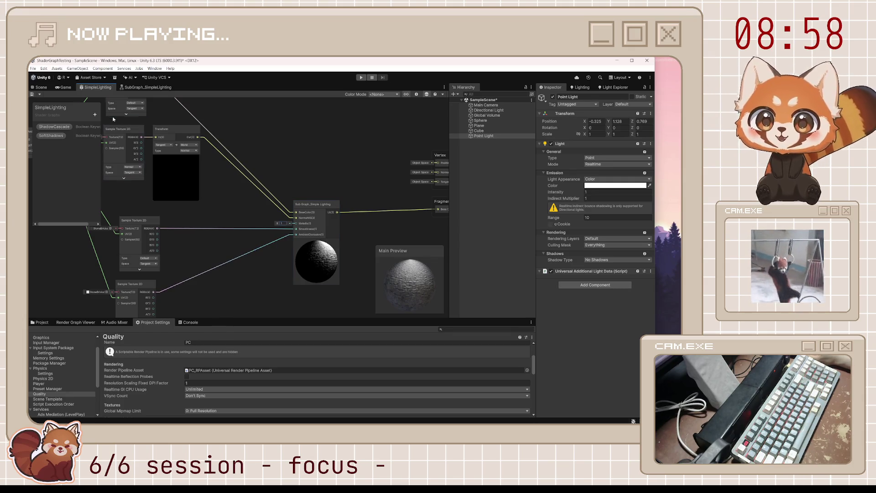
pyautogui.click(40, 87)
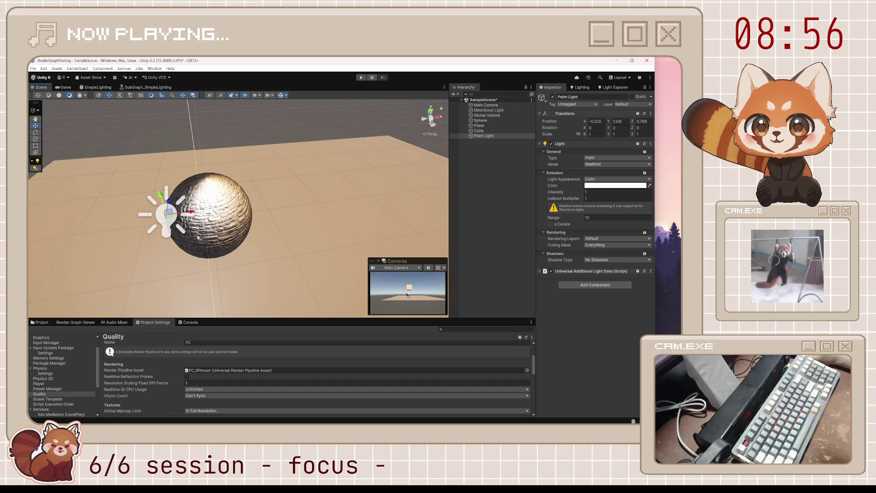
# Drag the point light low to the sphere's front-left, at X -0.572, Y 0.233, Z 2.522
pyautogui.moveTo(192, 211)
pyautogui.mouseDown()
pyautogui.moveTo(289, 197)
pyautogui.moveTo(274, 199)
pyautogui.moveTo(336, 210)
pyautogui.moveTo(69, 279)
pyautogui.moveTo(299, 245)
pyautogui.moveTo(100, 227)
pyautogui.moveTo(103, 190)
pyautogui.moveTo(161, 216)
pyautogui.moveTo(173, 203)
pyautogui.moveTo(174, 281)
pyautogui.moveTo(268, 221)
pyautogui.mouseUp()
pyautogui.scroll(5, 343, 237)
pyautogui.scroll(-5, 343, 238)
pyautogui.scroll(-5, 199, 235)
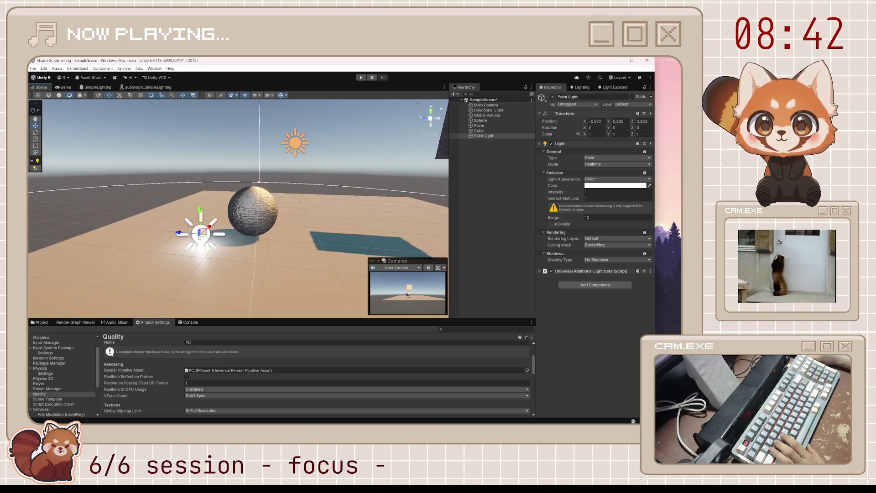
pyautogui.moveTo(192, 236)
pyautogui.mouseDown()
pyautogui.moveTo(42, 222)
pyautogui.moveTo(221, 224)
pyautogui.moveTo(305, 251)
pyautogui.mouseUp()
pyautogui.scroll(-5, 305, 251)
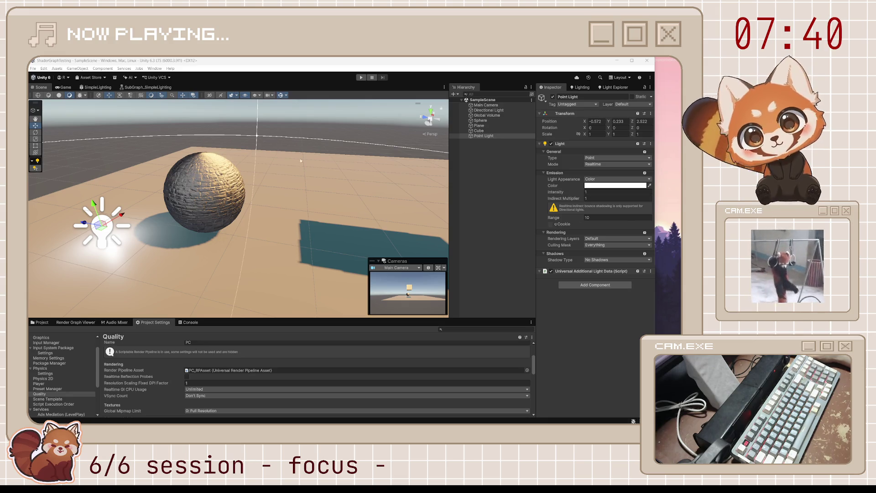
pyautogui.click(145, 87)
pyautogui.scroll(-5, 332, 225)
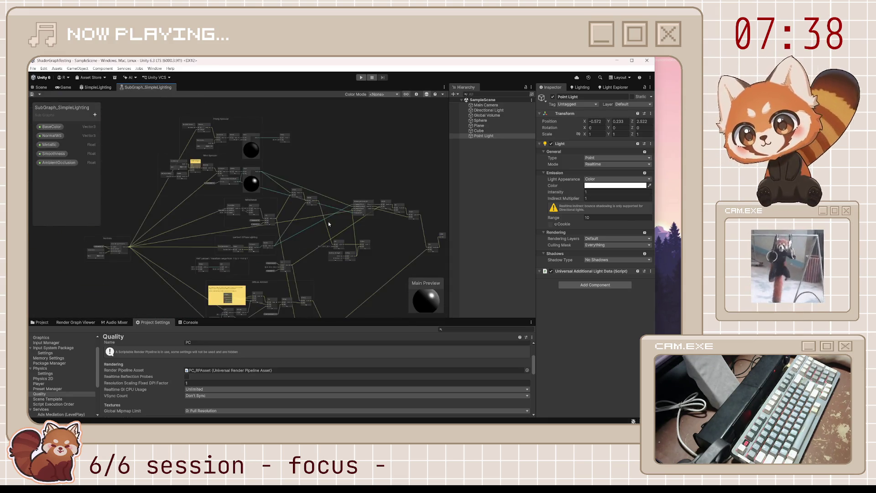
pyautogui.scroll(5, 327, 223)
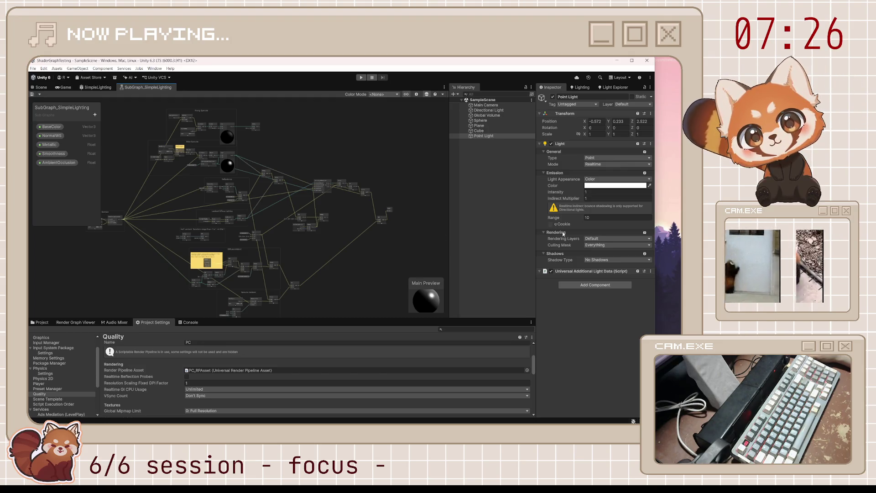
# Set the point light colour to green 00D70A and orbit the view to see the green lighting
pyautogui.click(41, 88)
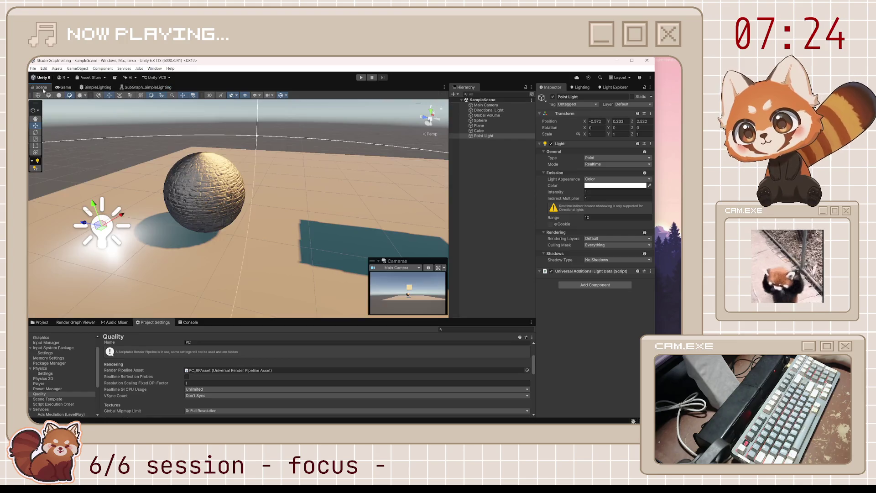
pyautogui.click(610, 184)
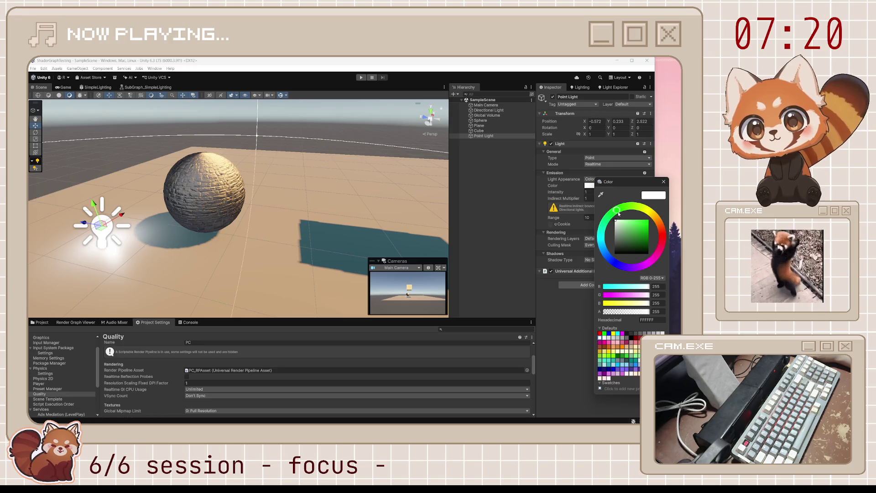
pyautogui.click(648, 225)
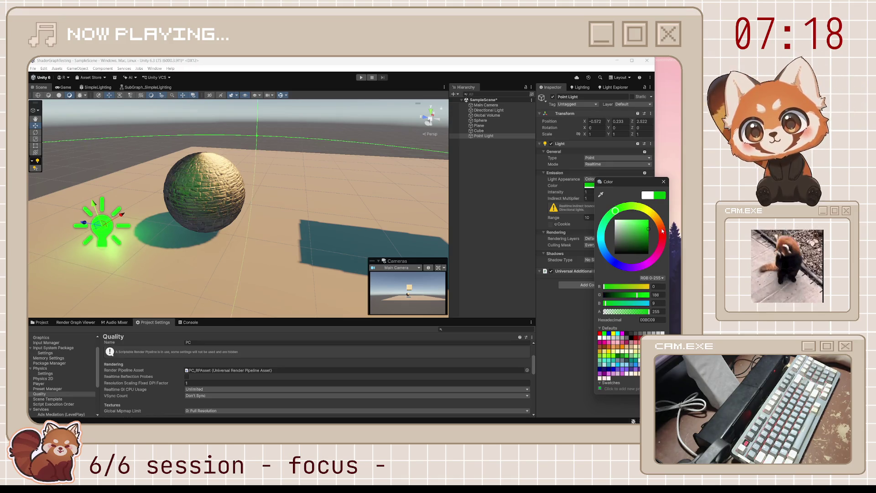
pyautogui.moveTo(204, 231)
pyautogui.mouseDown()
pyautogui.moveTo(166, 225)
pyautogui.moveTo(350, 251)
pyautogui.moveTo(152, 263)
pyautogui.moveTo(116, 135)
pyautogui.moveTo(141, 215)
pyautogui.moveTo(143, 274)
pyautogui.moveTo(148, 218)
pyautogui.moveTo(125, 173)
pyautogui.mouseUp()
pyautogui.moveTo(192, 226)
pyautogui.mouseDown()
pyautogui.moveTo(255, 225)
pyautogui.moveTo(92, 224)
pyautogui.moveTo(180, 221)
pyautogui.moveTo(274, 249)
pyautogui.moveTo(315, 230)
pyautogui.moveTo(299, 233)
pyautogui.moveTo(276, 265)
pyautogui.moveTo(161, 190)
pyautogui.mouseUp()
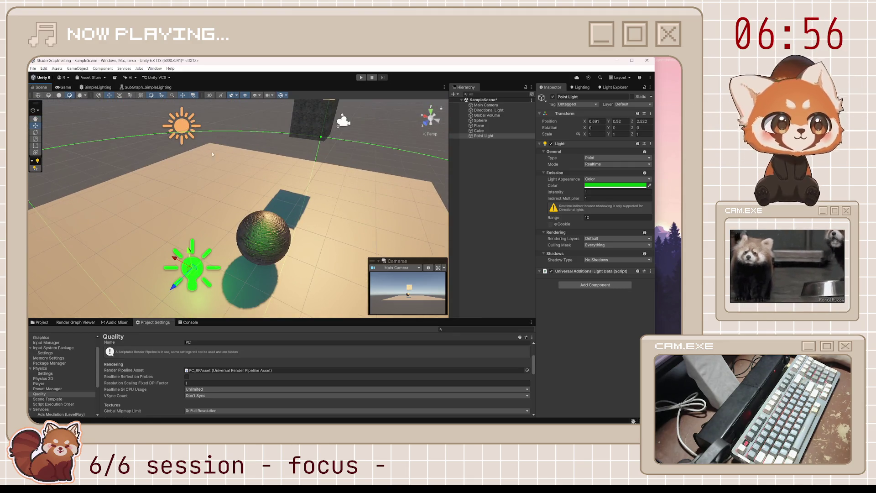
# Save the scene and open CustomLightingModels_BenCloward in an enlarged Project panel
pyautogui.hotkey('ctrl', 's')
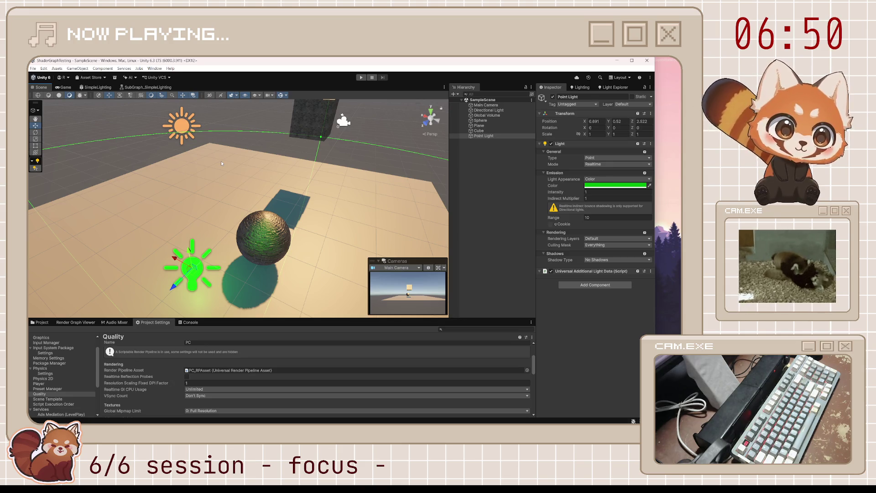
pyautogui.moveTo(611, 422)
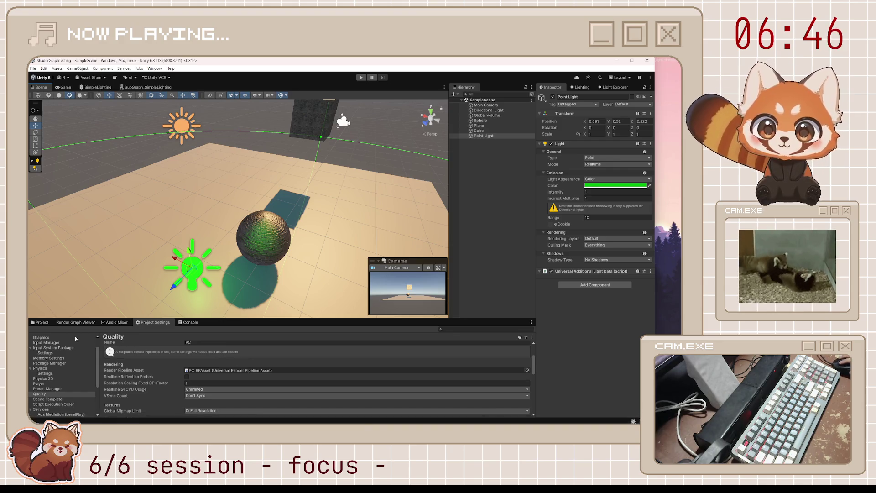
pyautogui.click(40, 322)
pyautogui.moveTo(232, 319); pyautogui.dragTo(225, 299)
pyautogui.scroll(2, 98, 334)
pyautogui.click(80, 360)
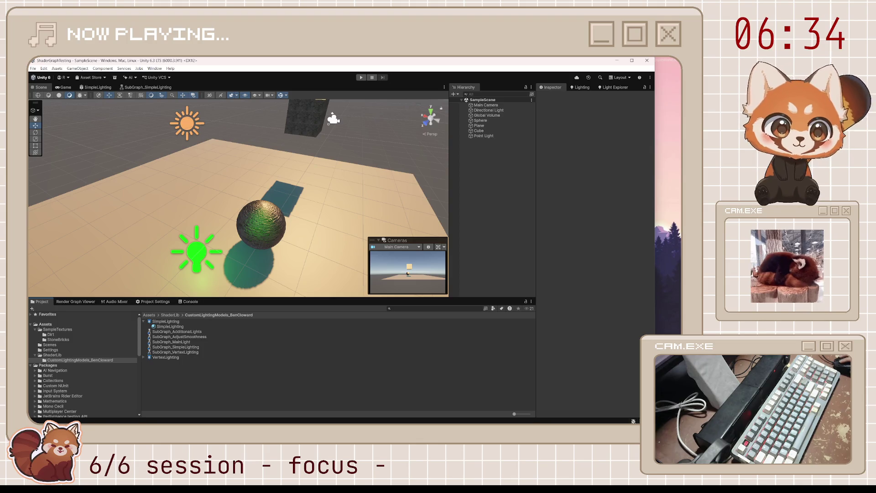
# Create a new Shader Graph sub graph asset in the folder
pyautogui.rightClick(266, 387)
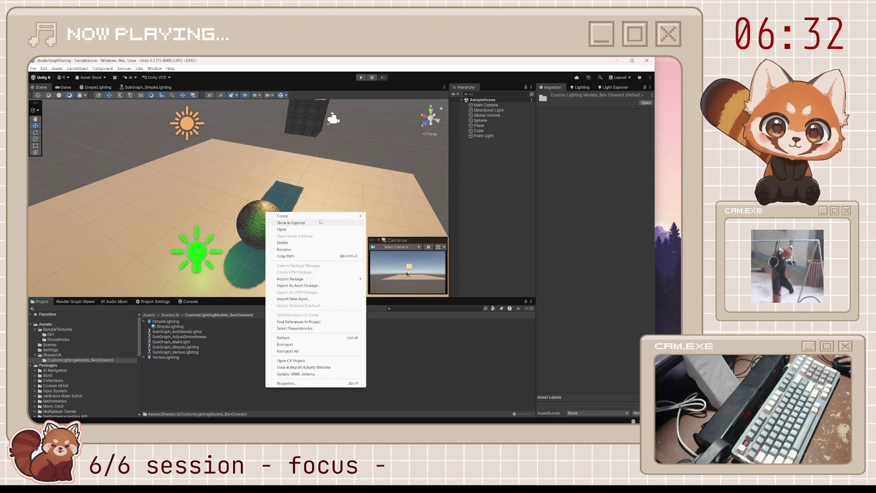
pyautogui.moveTo(319, 216)
pyautogui.moveTo(411, 292)
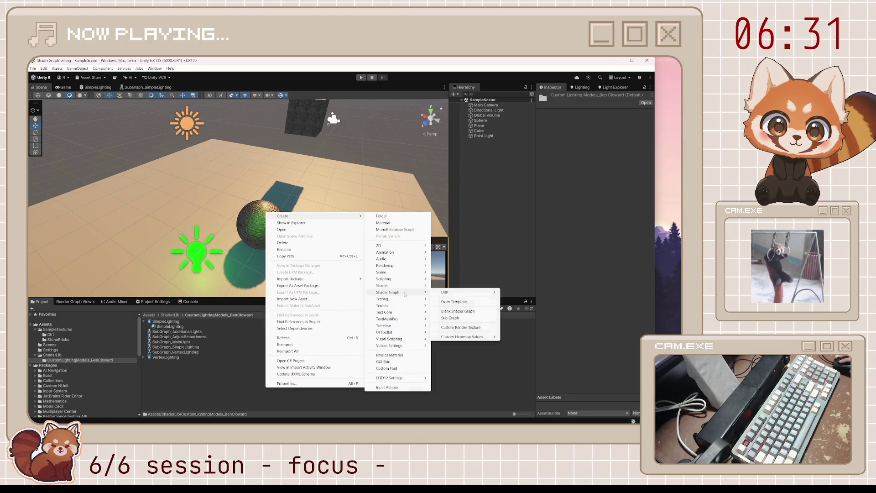
pyautogui.click(450, 318)
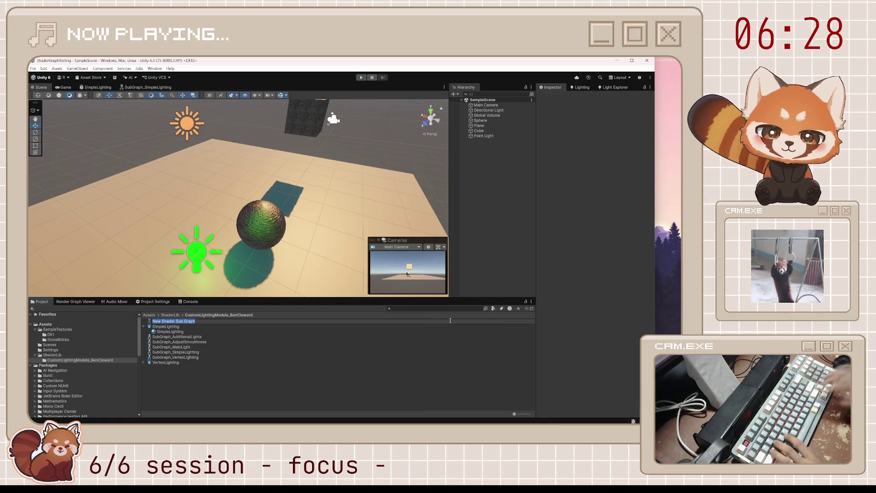
pyautogui.write('Subgrap')
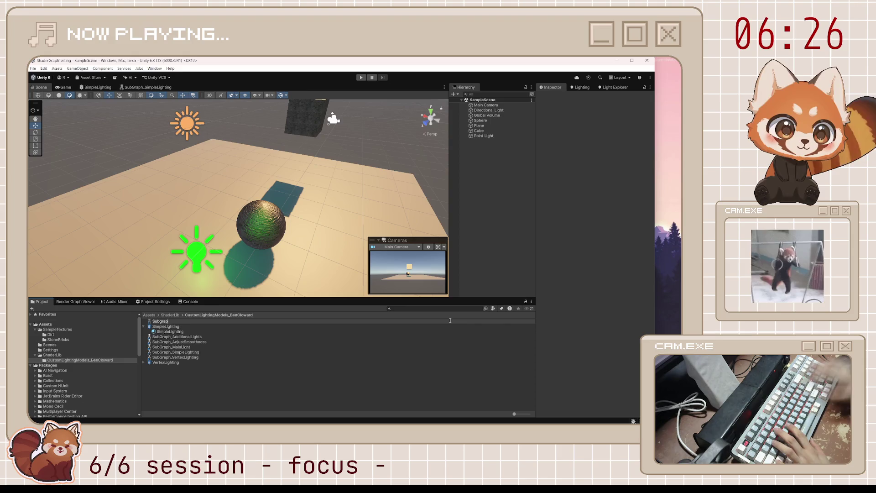
pyautogui.press('Return')
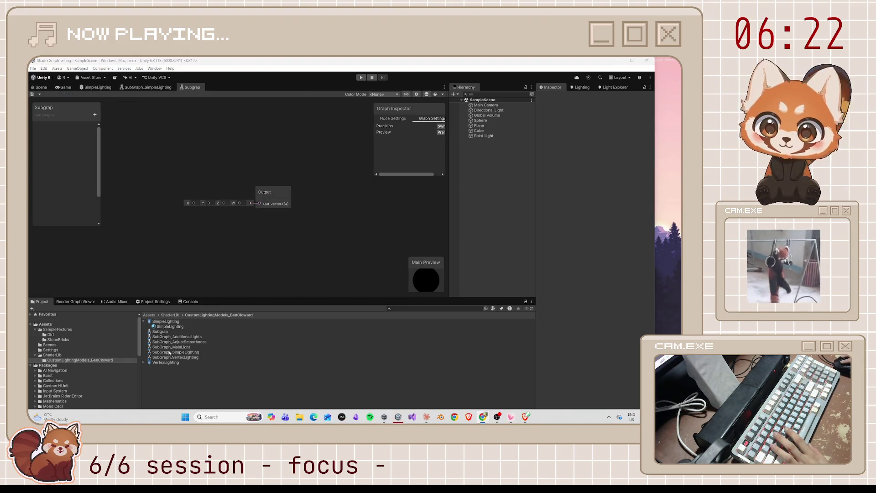
# Rename the new sub graph asset to SubGraph_SpecularBlinn
pyautogui.click(166, 332)
pyautogui.press('F2')
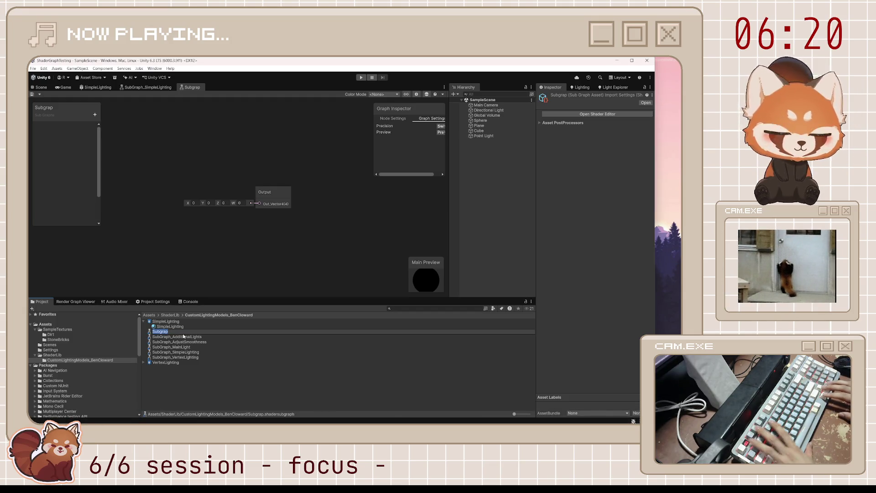
pyautogui.write('SubG')
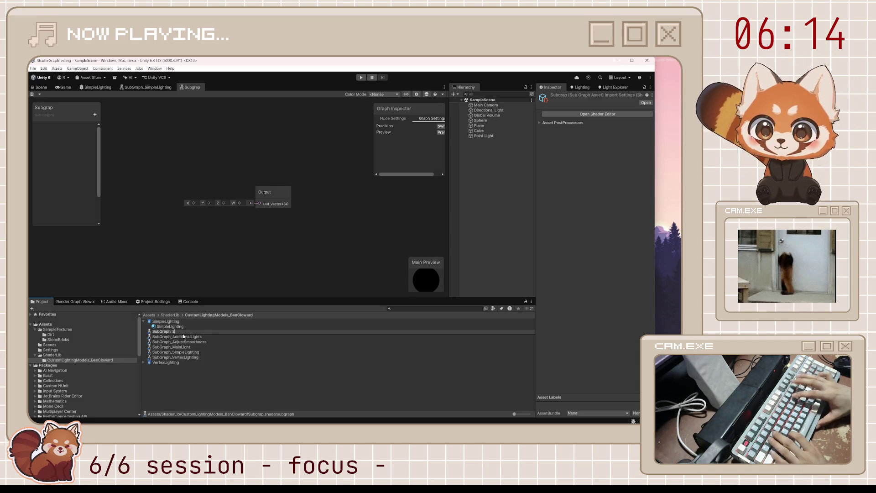
pyautogui.write('pecularBlinn')
pyautogui.press('Return')
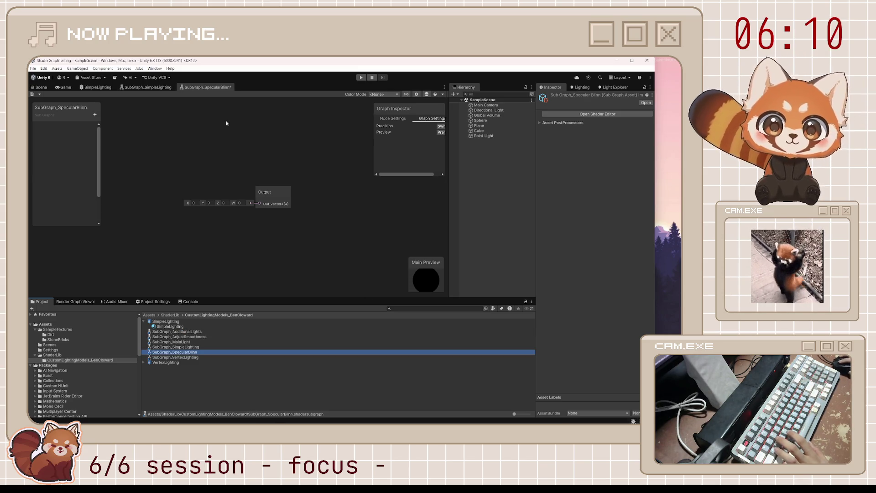
# Save SubGraph_SpecularBlinn and switch to the SubGraph_SimpleLighting graph
pyautogui.click(195, 143)
pyautogui.hotkey('ctrl', 's')
pyautogui.click(151, 87)
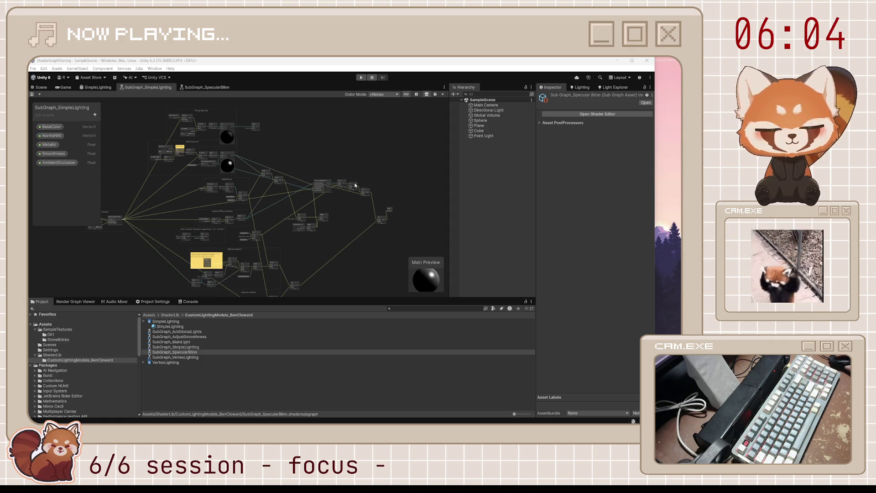
# Select nodes around the Normals and Phong Specular groups in SubGraph_SimpleLighting
pyautogui.click(199, 196)
pyautogui.scroll(6, 219, 219)
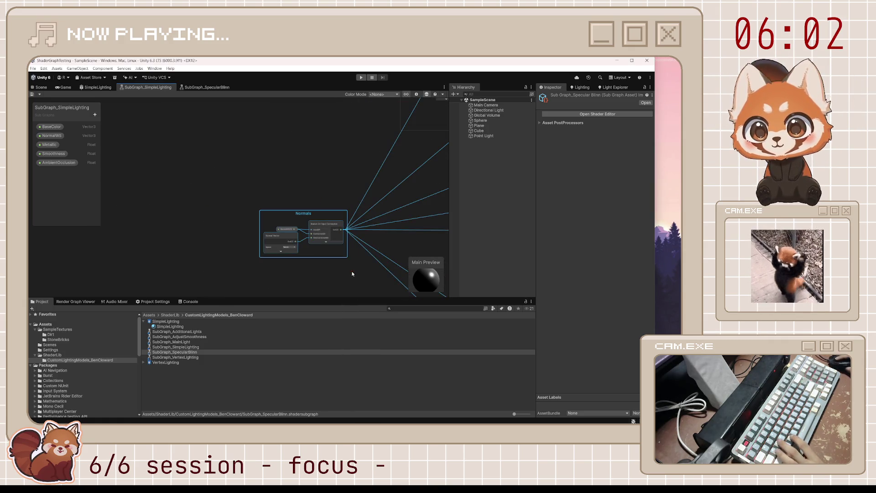
pyautogui.moveTo(385, 211); pyautogui.dragTo(282, 239)
pyautogui.moveTo(143, 211); pyautogui.dragTo(218, 294)
pyautogui.scroll(-4, 277, 205)
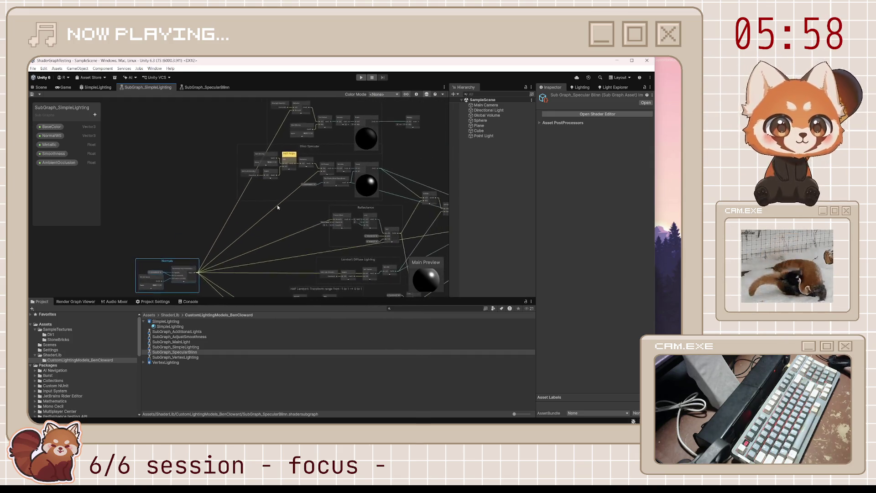
pyautogui.scroll(3, 290, 150)
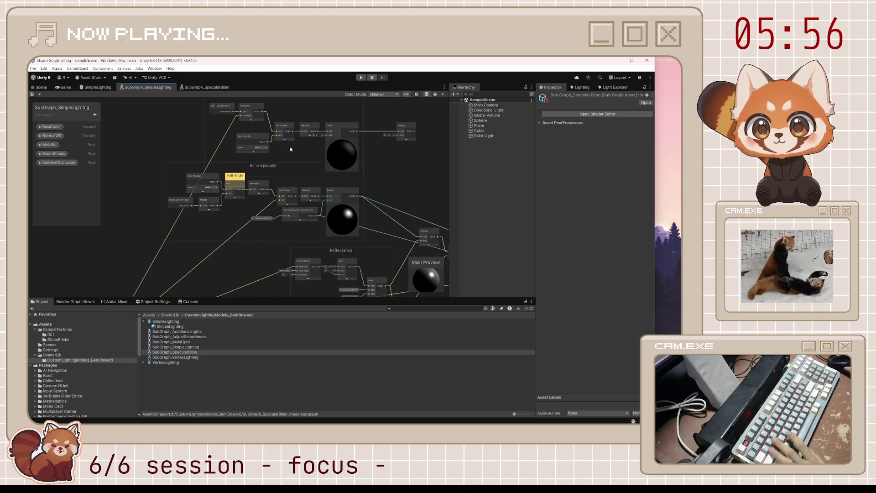
pyautogui.click(293, 137)
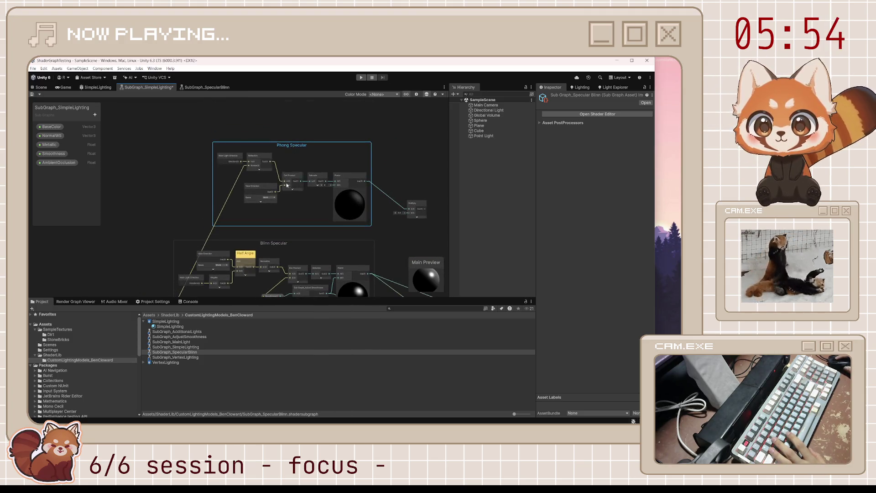
# Pan the canvas to locate the Blinn Specular, Normals and Lambert groups
pyautogui.moveTo(287, 184); pyautogui.dragTo(303, 58)
pyautogui.moveTo(190, 94); pyautogui.dragTo(168, 155)
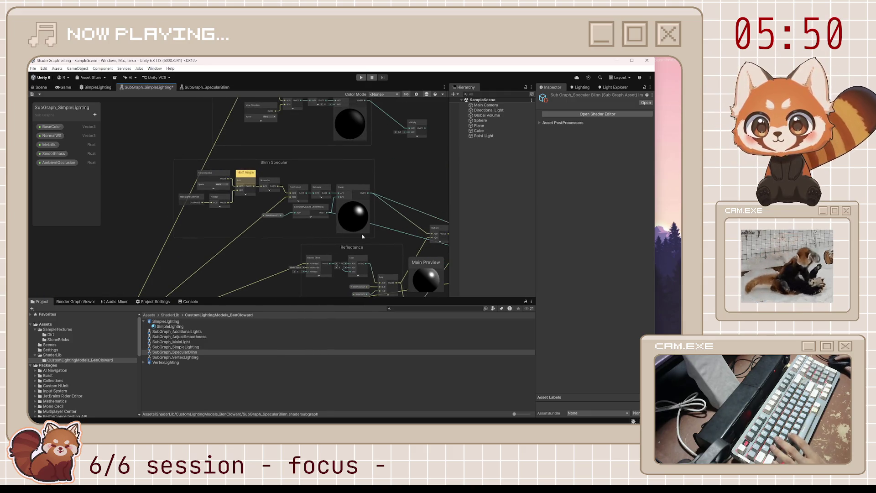
pyautogui.moveTo(242, 266)
pyautogui.mouseDown()
pyautogui.moveTo(291, 237)
pyautogui.moveTo(362, 171)
pyautogui.mouseUp()
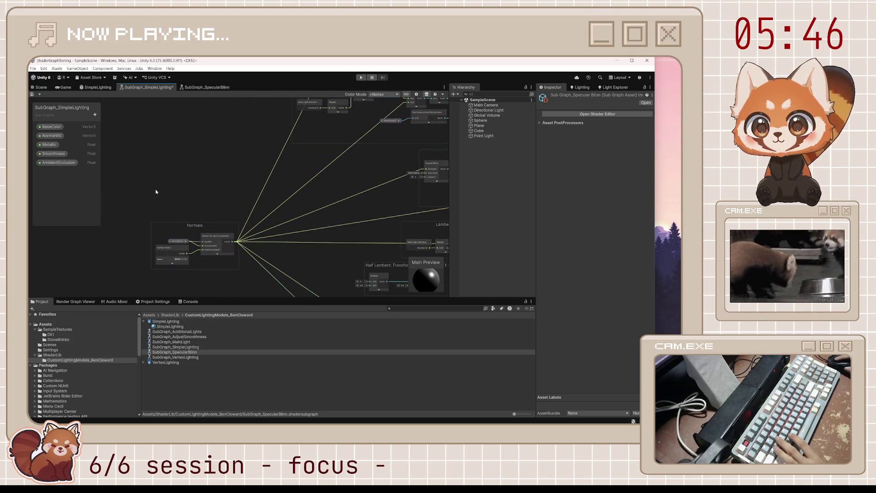
pyautogui.moveTo(346, 118); pyautogui.dragTo(260, 235)
pyautogui.click(307, 186)
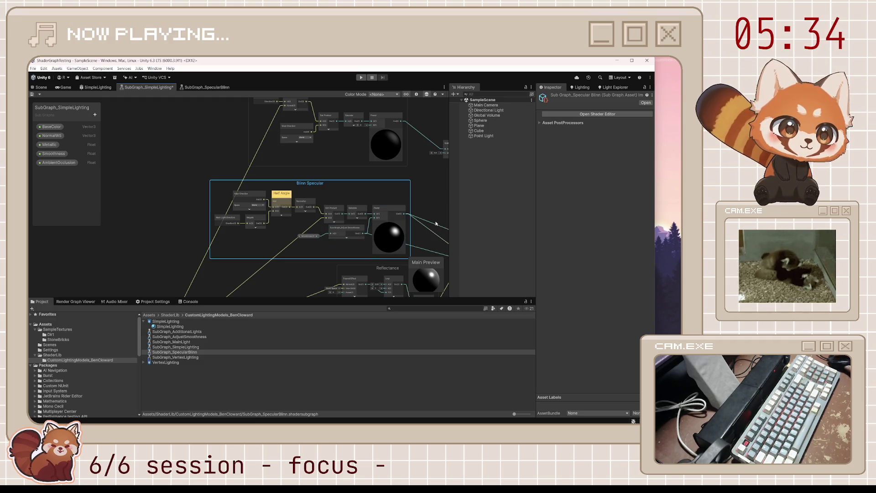
pyautogui.moveTo(424, 213); pyautogui.dragTo(339, 191)
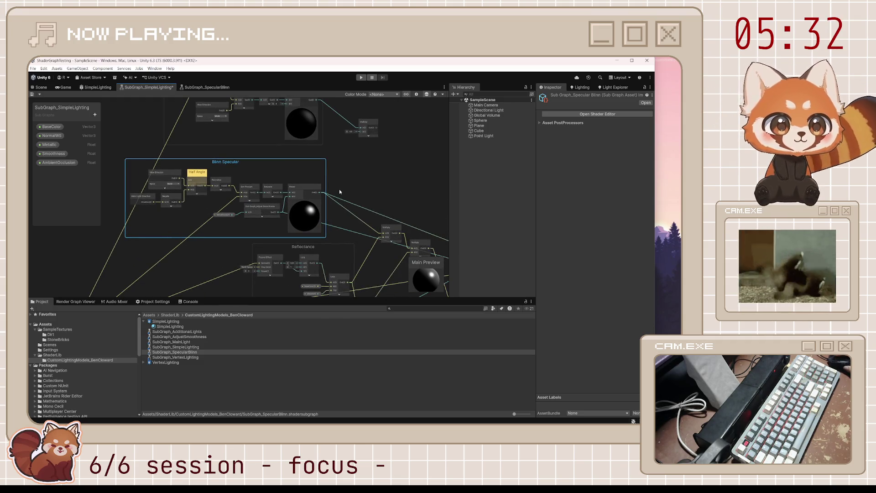
pyautogui.moveTo(354, 256)
pyautogui.mouseDown()
pyautogui.moveTo(384, 186)
pyautogui.moveTo(320, 191)
pyautogui.mouseUp()
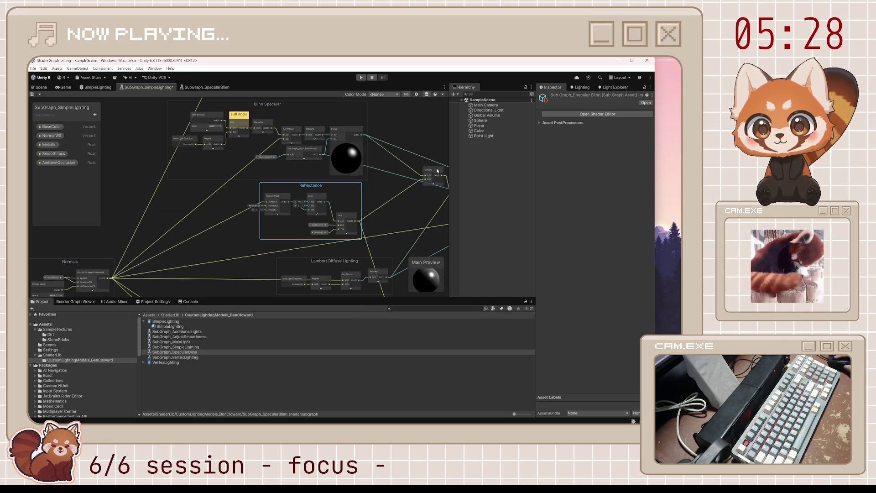
# Move the Reflectance group and Multiply node left, revealing Additional Lights
pyautogui.moveTo(429, 173)
pyautogui.mouseDown()
pyautogui.moveTo(371, 148)
pyautogui.moveTo(410, 135)
pyautogui.moveTo(396, 136)
pyautogui.mouseUp()
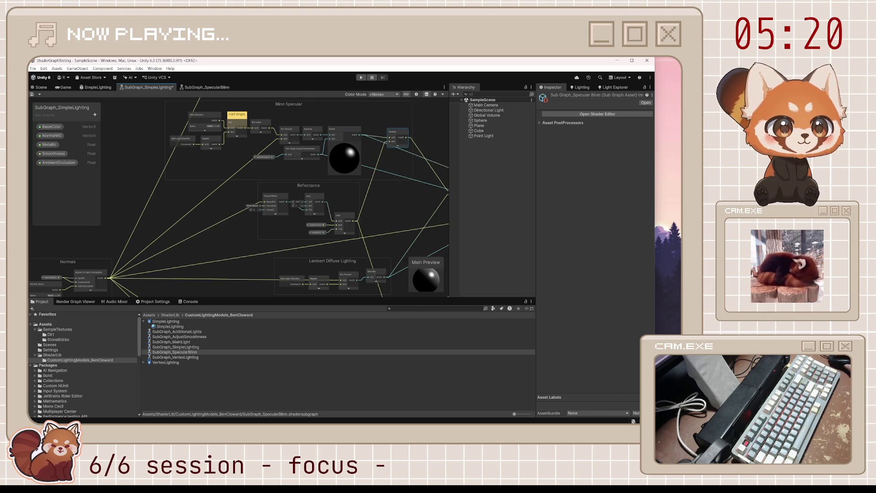
pyautogui.moveTo(428, 188); pyautogui.dragTo(359, 212)
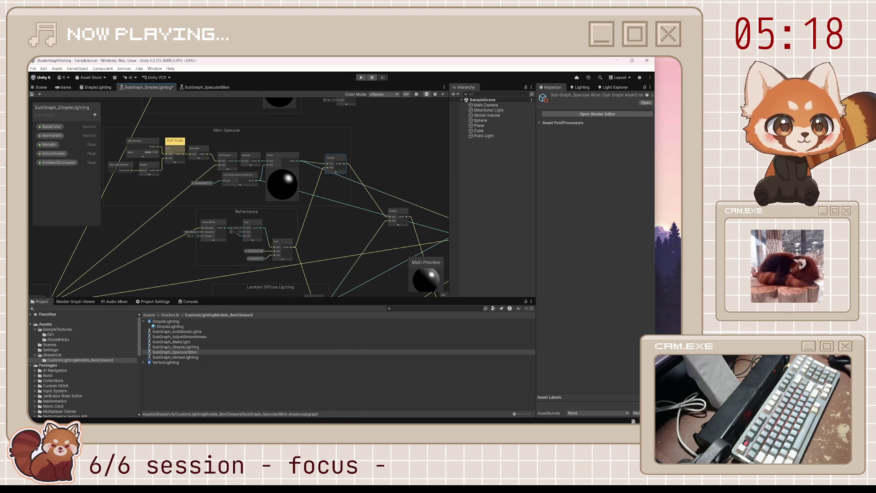
pyautogui.moveTo(433, 227)
pyautogui.mouseDown()
pyautogui.moveTo(280, 208)
pyautogui.moveTo(359, 211)
pyautogui.mouseUp()
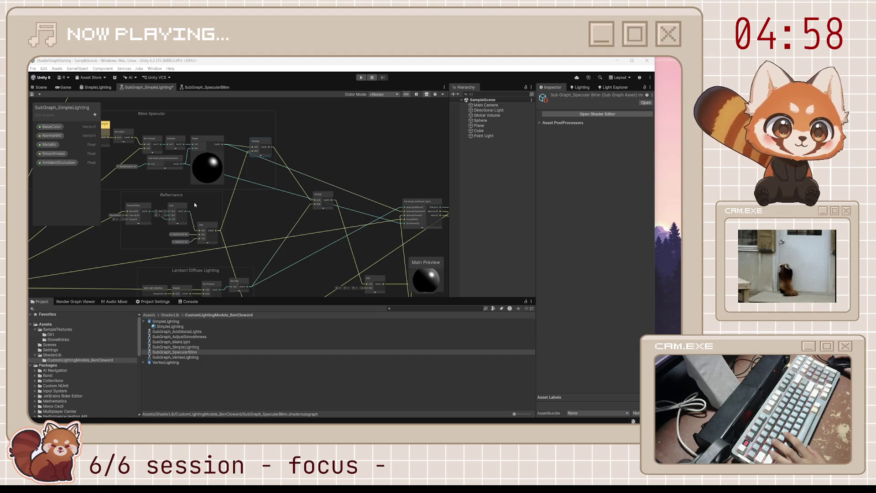
# Select the Blinn Specular and Normals groups, then switch to SubGraph_SpecularBlinn
pyautogui.moveTo(193, 203); pyautogui.dragTo(239, 207)
pyautogui.click(59, 136)
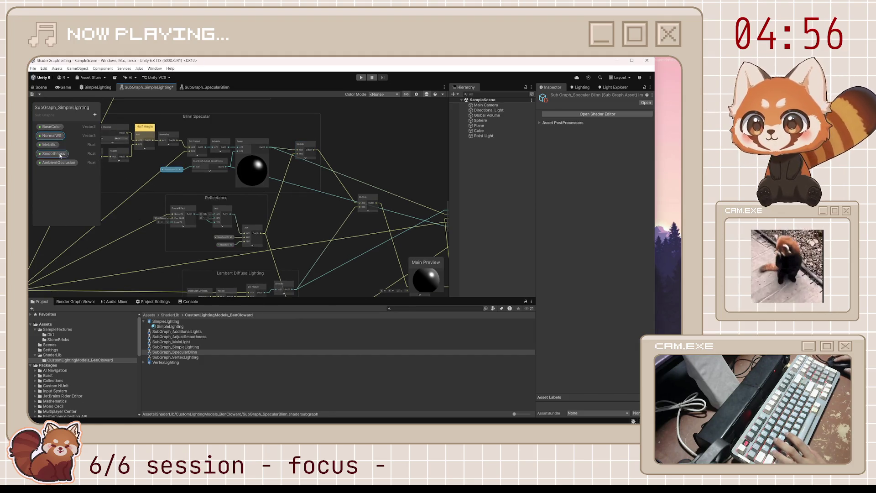
pyautogui.click(188, 117)
pyautogui.moveTo(137, 191); pyautogui.dragTo(283, 142)
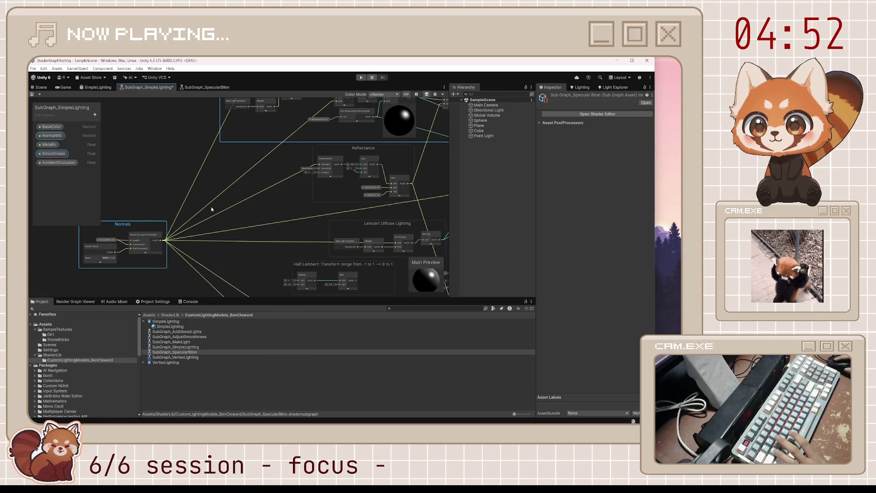
pyautogui.click(200, 88)
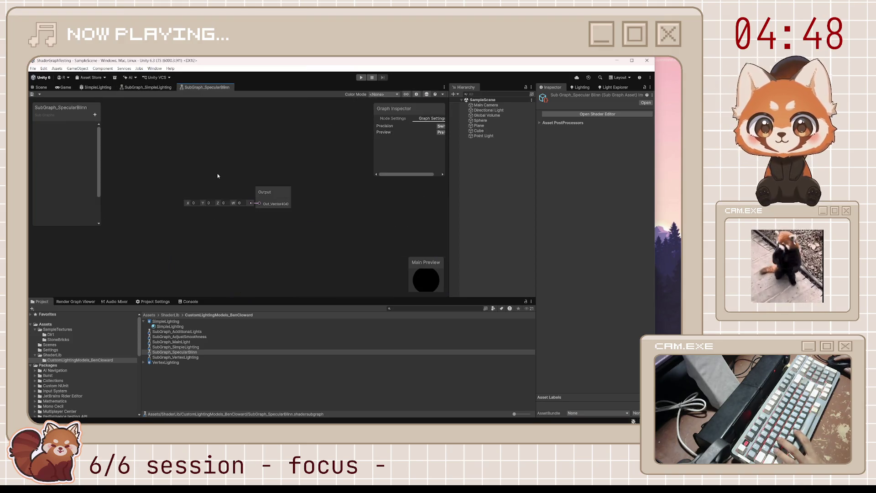
# Paste the Blinn Specular and Normals groups, arrange them in view, and save the sub graph
pyautogui.hotkey('ctrl', 'v')
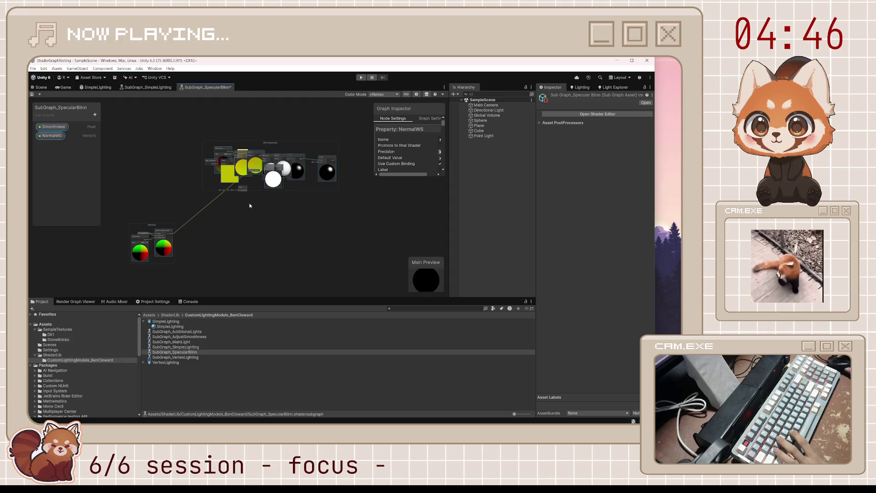
pyautogui.scroll(4, 194, 238)
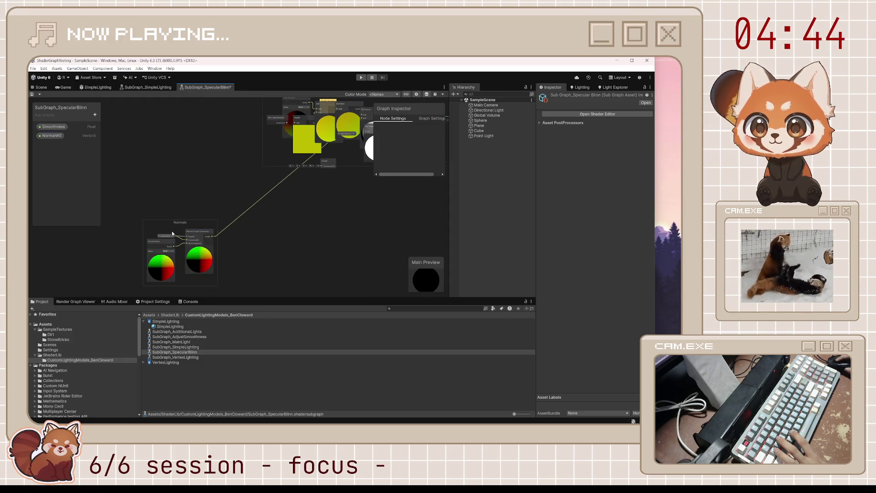
pyautogui.moveTo(160, 183); pyautogui.dragTo(160, 184)
pyautogui.moveTo(165, 223); pyautogui.dragTo(147, 143)
pyautogui.press('a')
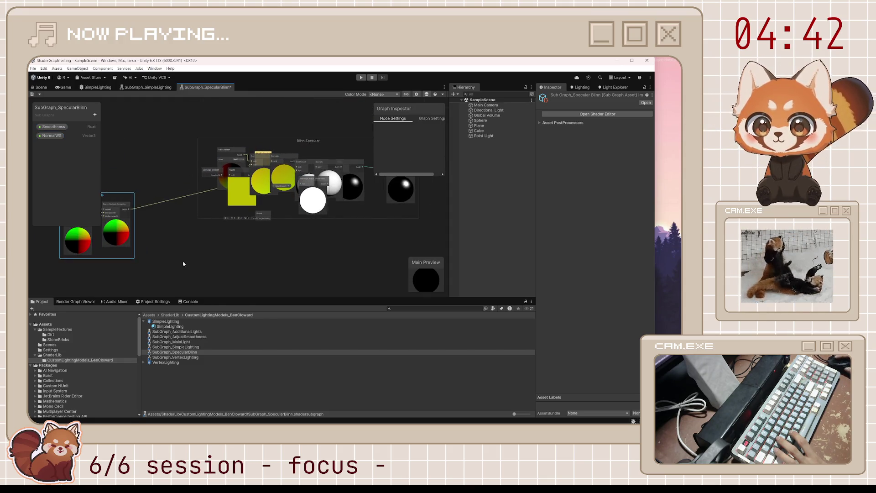
pyautogui.moveTo(302, 141)
pyautogui.mouseDown()
pyautogui.moveTo(292, 229)
pyautogui.moveTo(273, 246)
pyautogui.mouseUp()
pyautogui.press('a')
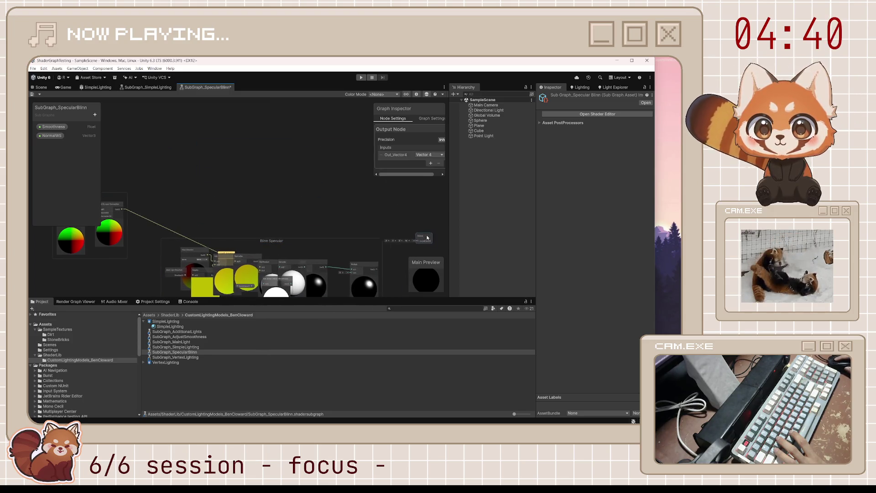
pyautogui.moveTo(275, 190); pyautogui.dragTo(289, 157)
pyautogui.hotkey('ctrl', 's')
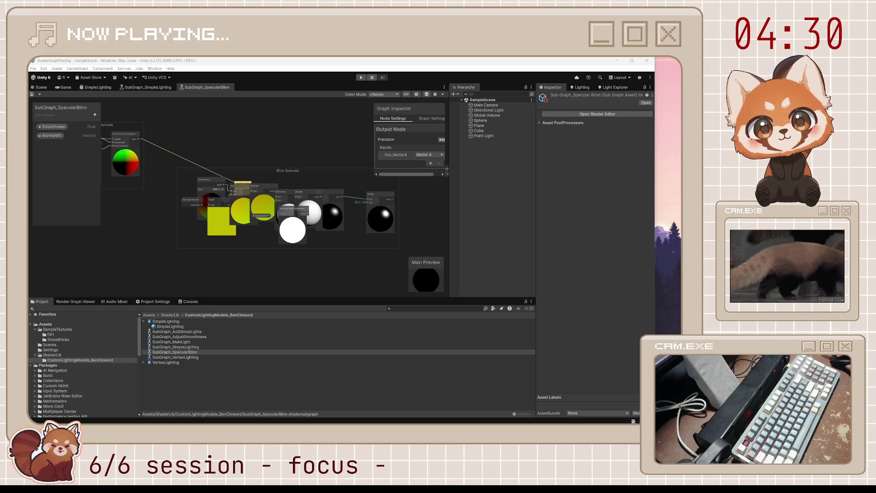
# Add a Vector3 blackboard property named Reflectance and select it
pyautogui.click(95, 114)
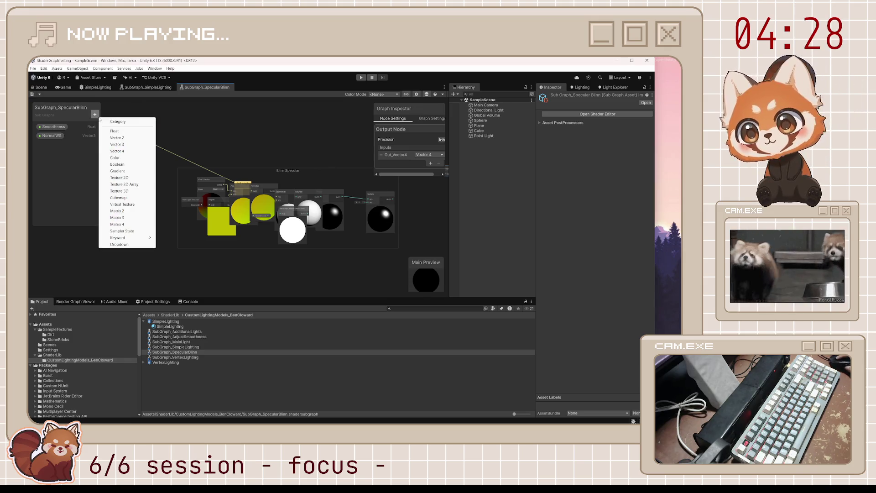
pyautogui.click(125, 144)
pyautogui.write('Reflectance')
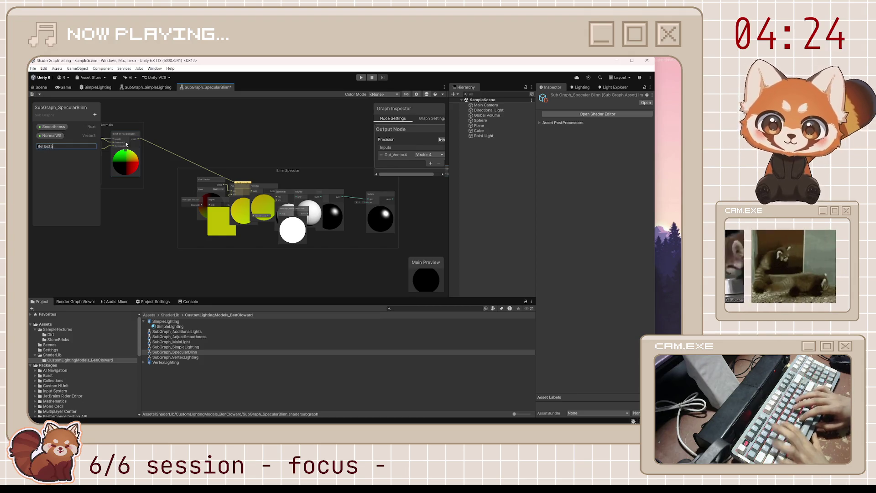
pyautogui.press('Return')
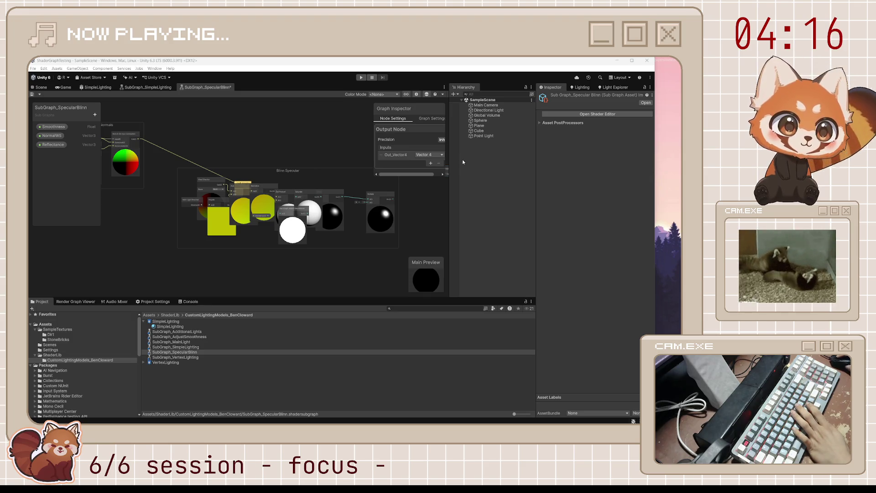
pyautogui.click(57, 146)
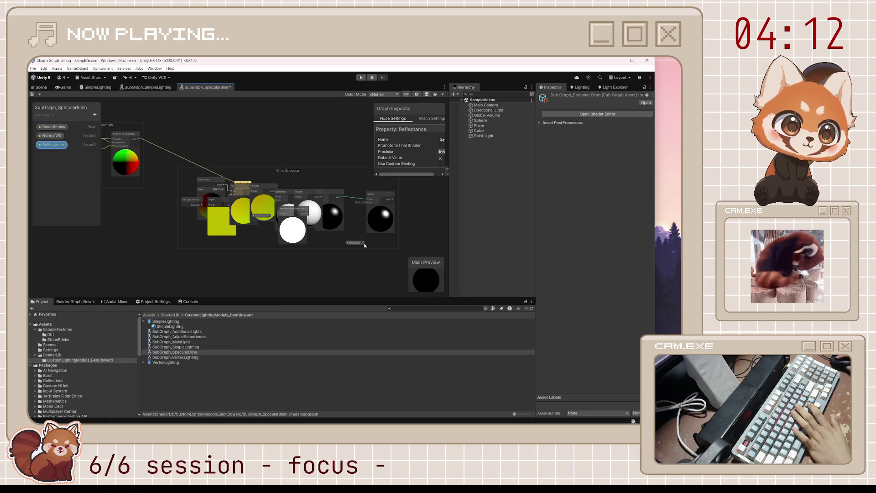
# Wire Reflectance into the Blinn Specular nodes and move the Output node down-right
pyautogui.moveTo(363, 244); pyautogui.dragTo(370, 208)
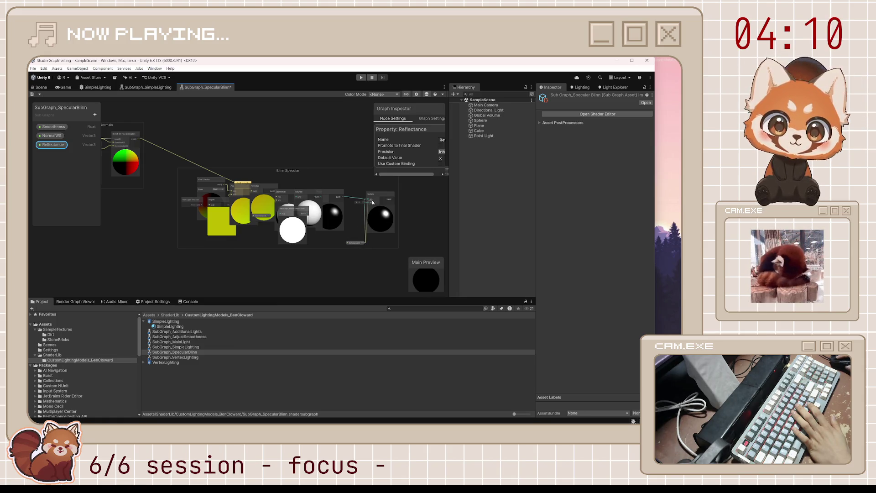
pyautogui.moveTo(436, 223)
pyautogui.mouseDown()
pyautogui.moveTo(317, 231)
pyautogui.moveTo(311, 239)
pyautogui.mouseUp()
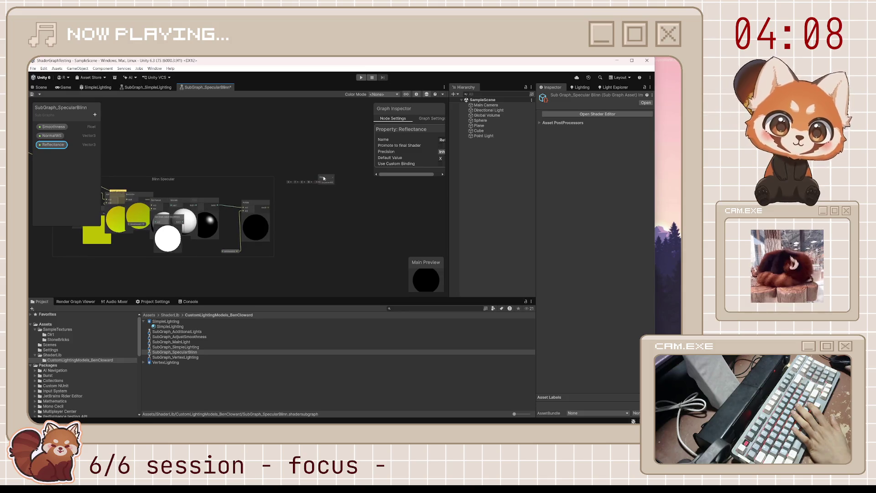
pyautogui.click(323, 178)
pyautogui.moveTo(324, 179); pyautogui.dragTo(342, 209)
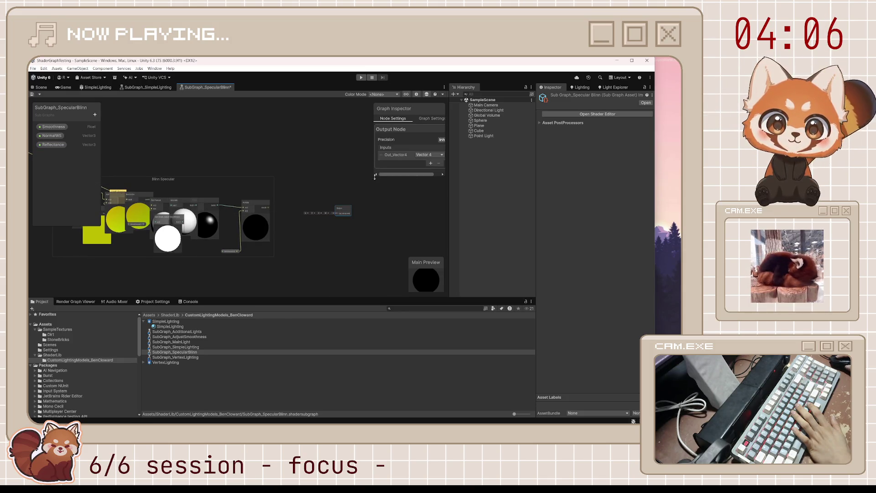
# Name the Output input Specular with type Vector 3 and move Multiply toward it
pyautogui.moveTo(375, 176)
pyautogui.mouseDown()
pyautogui.moveTo(371, 200)
pyautogui.moveTo(342, 214)
pyautogui.mouseUp()
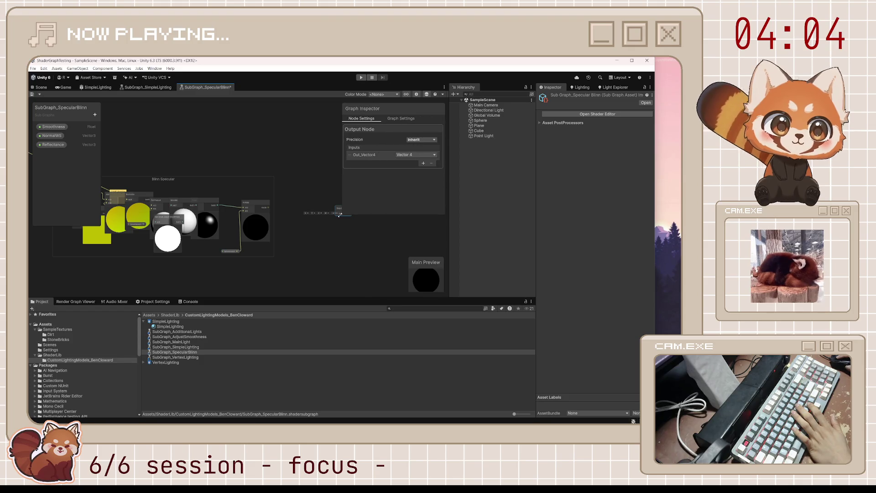
pyautogui.doubleClick(367, 155)
pyautogui.write('Specular')
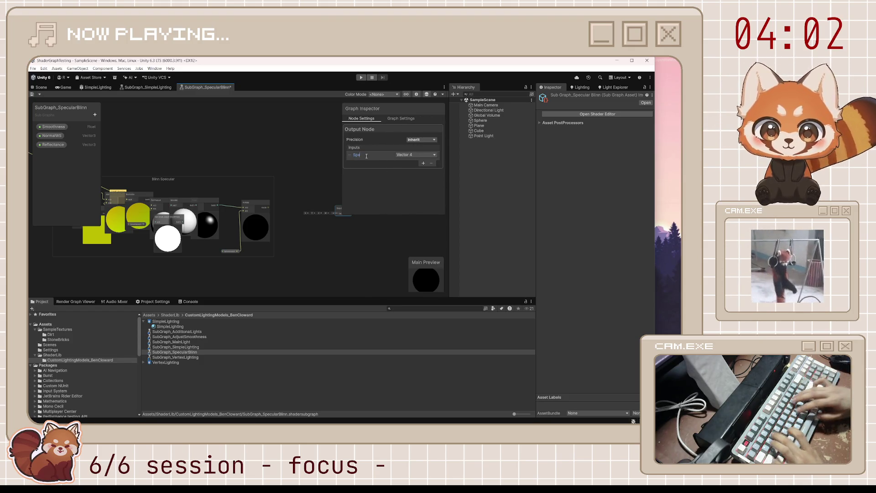
pyautogui.press('Return')
pyautogui.click(411, 154)
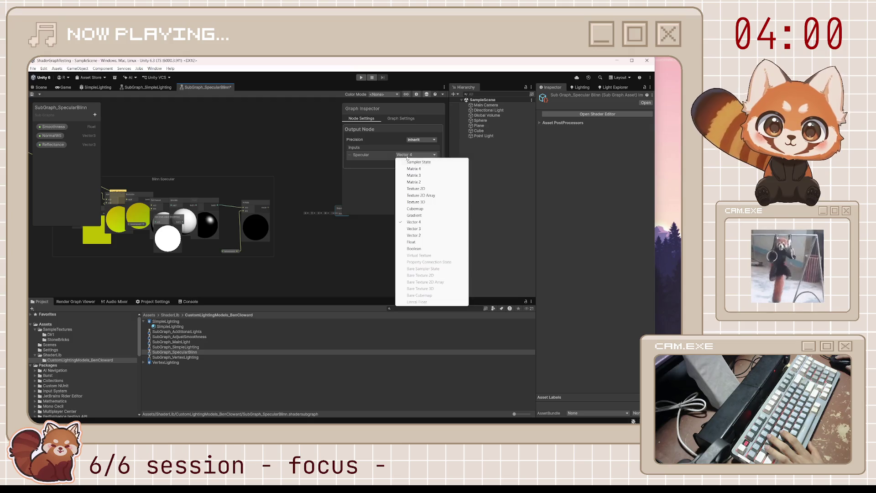
pyautogui.click(419, 229)
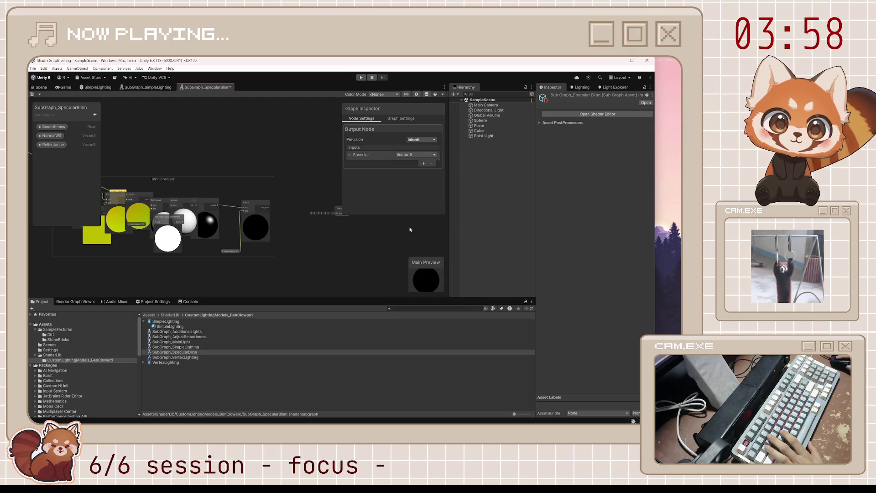
pyautogui.moveTo(269, 210)
pyautogui.mouseDown()
pyautogui.moveTo(336, 210)
pyautogui.moveTo(329, 203)
pyautogui.mouseUp()
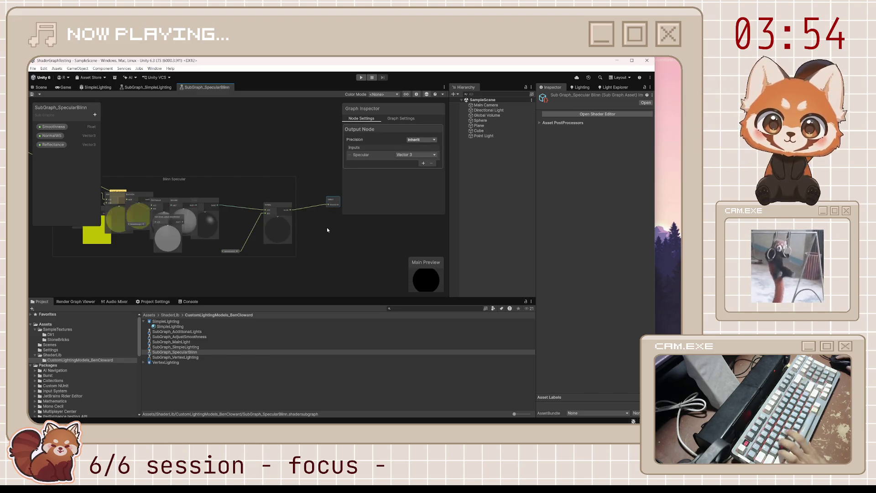
# Collapse previews of View Direction, Add, Normalize, Adjust Smoothness, Dot Product, Saturate, Power and Multiply
pyautogui.moveTo(258, 254); pyautogui.dragTo(380, 223)
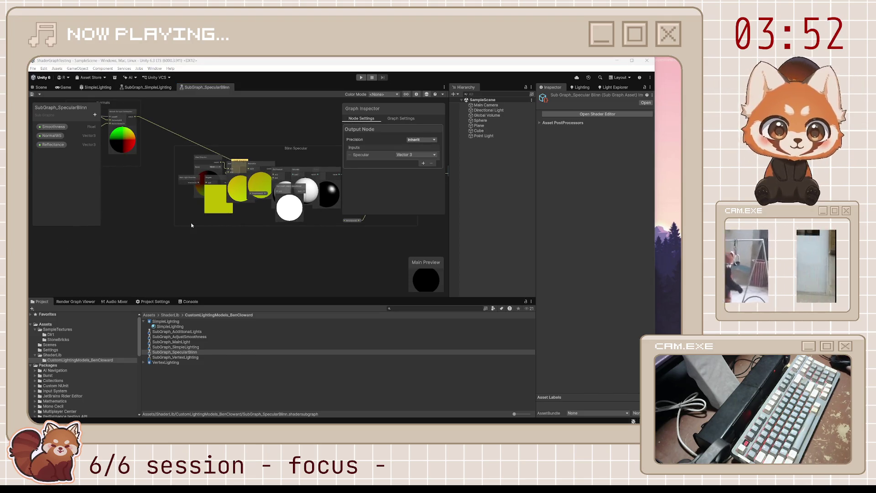
pyautogui.scroll(3, 194, 215)
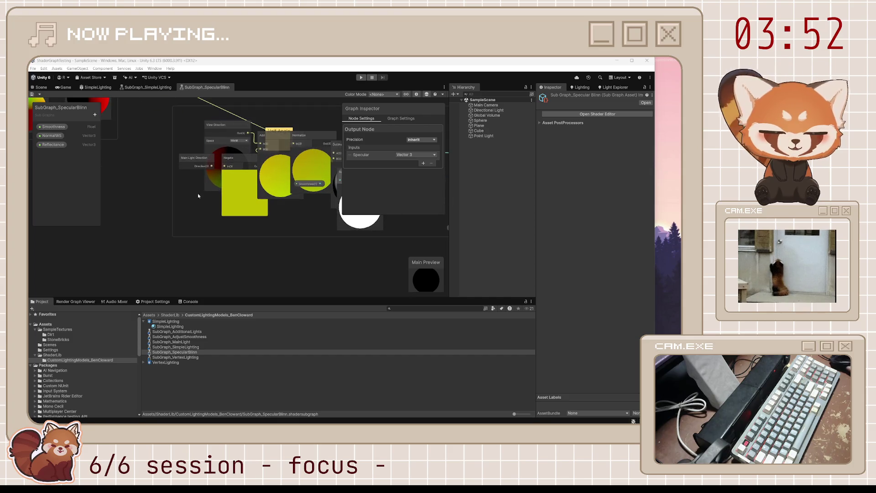
pyautogui.click(227, 148)
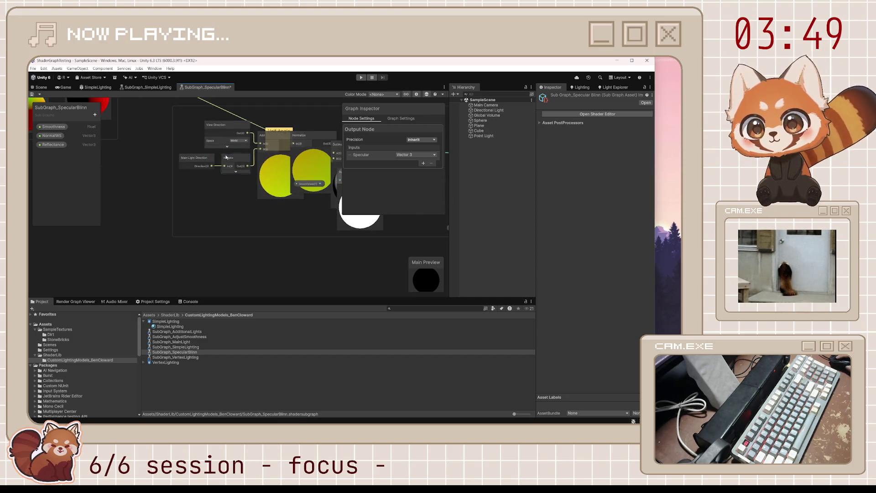
pyautogui.click(281, 156)
pyautogui.click(312, 150)
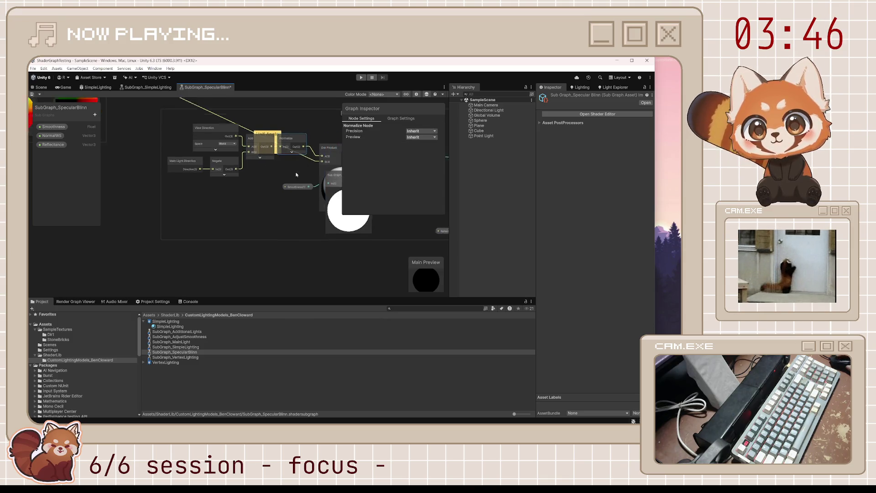
pyautogui.click(301, 193)
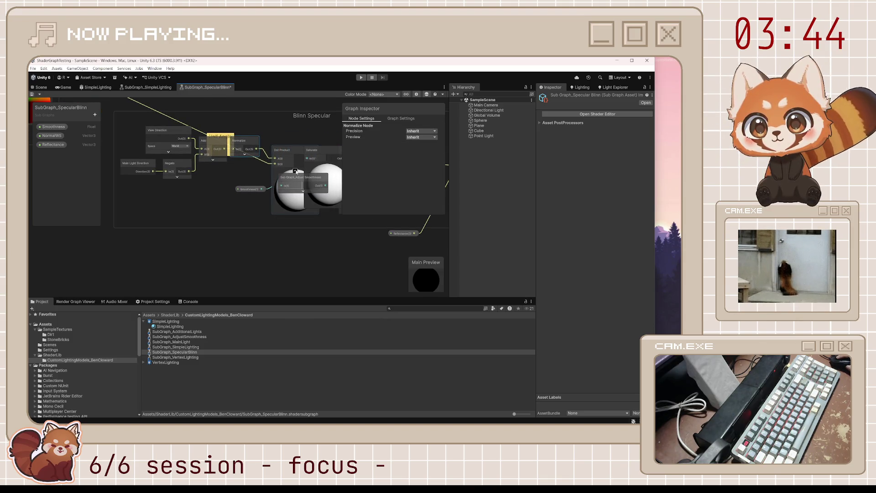
pyautogui.click(296, 171)
pyautogui.click(327, 166)
pyautogui.moveTo(327, 166)
pyautogui.mouseDown()
pyautogui.moveTo(256, 204)
pyautogui.moveTo(333, 202)
pyautogui.moveTo(258, 220)
pyautogui.mouseUp()
pyautogui.click(278, 199)
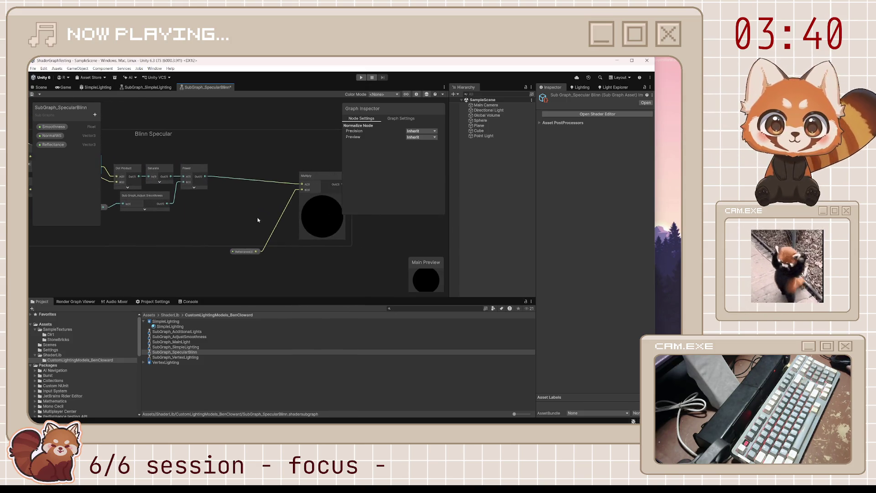
pyautogui.click(315, 195)
# Pull Multiply, the Reflectance property and the Output node leftward beside Power
pyautogui.moveTo(310, 195); pyautogui.dragTo(244, 189)
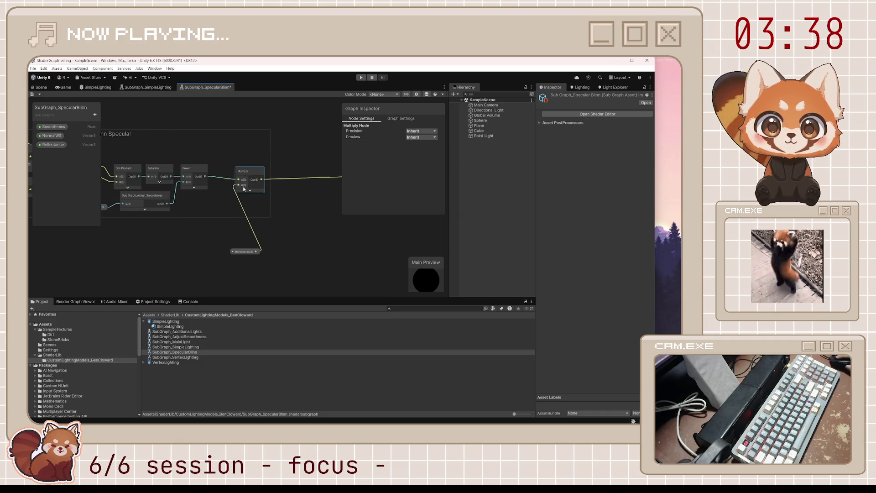
pyautogui.moveTo(247, 252); pyautogui.dragTo(209, 203)
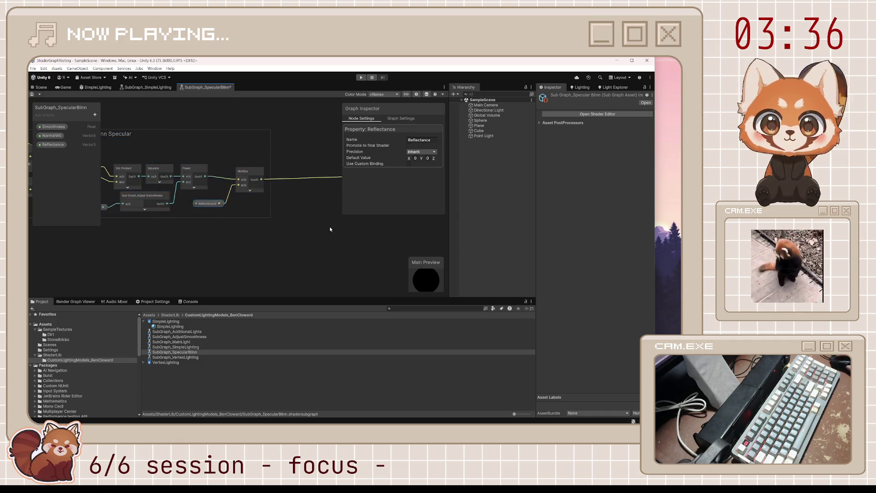
pyautogui.scroll(-3, 292, 233)
pyautogui.moveTo(302, 197); pyautogui.dragTo(241, 201)
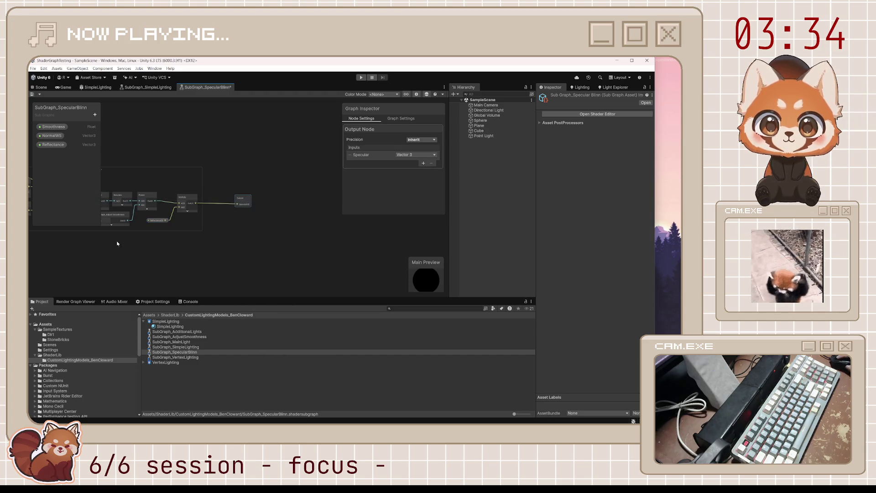
# Move the Normals group below Blinn Specular, collapse its two previews, and save the sub graph
pyautogui.press('a')
pyautogui.click(170, 131)
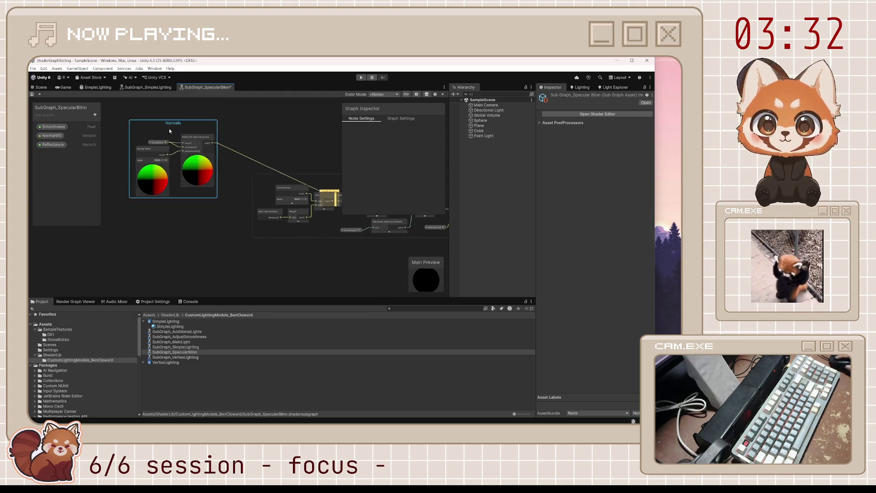
pyautogui.moveTo(169, 131); pyautogui.dragTo(184, 225)
pyautogui.moveTo(331, 247); pyautogui.dragTo(280, 203)
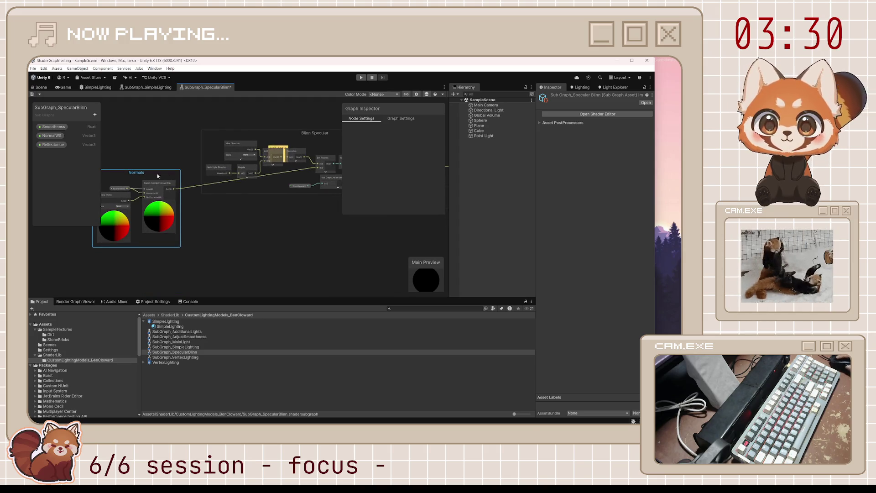
pyautogui.moveTo(132, 173)
pyautogui.mouseDown()
pyautogui.moveTo(269, 216)
pyautogui.moveTo(241, 201)
pyautogui.moveTo(236, 212)
pyautogui.mouseUp()
pyautogui.click(263, 241)
pyautogui.click(218, 249)
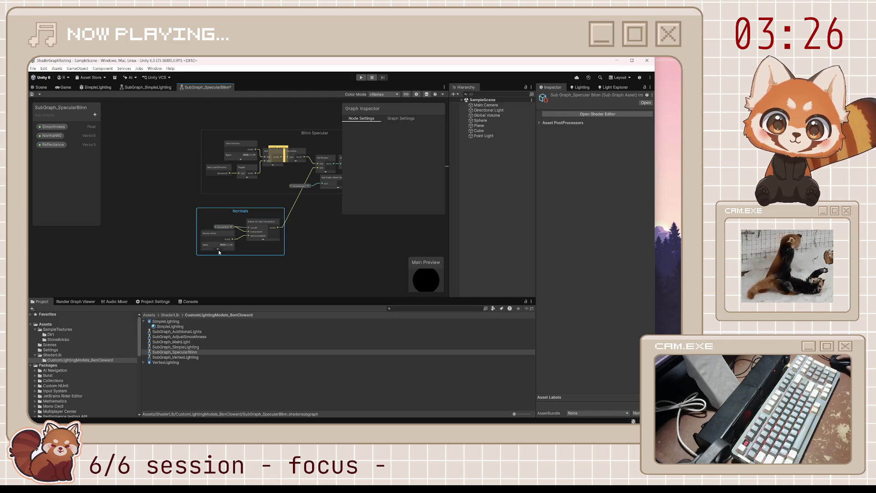
pyautogui.click(360, 252)
pyautogui.hotkey('ctrl', 's')
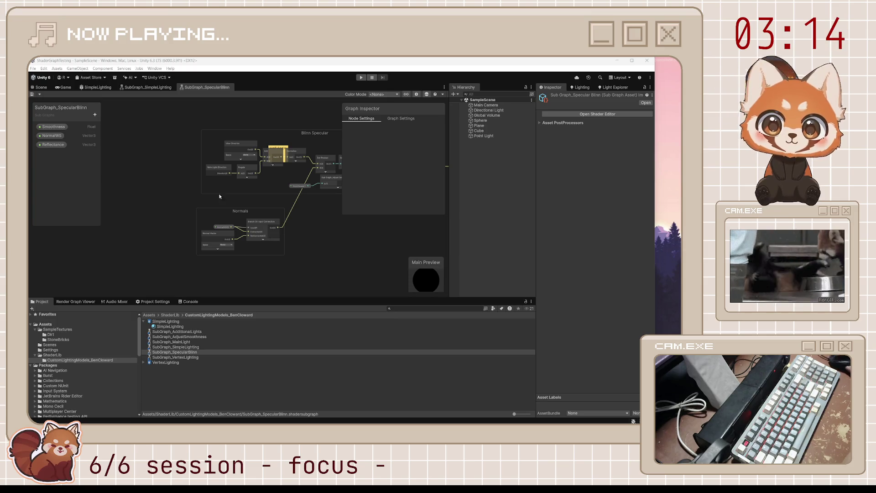
# Place the Half Angle sticky note above the Add node, reposition the Smoothness node, and save
pyautogui.scroll(5, 292, 147)
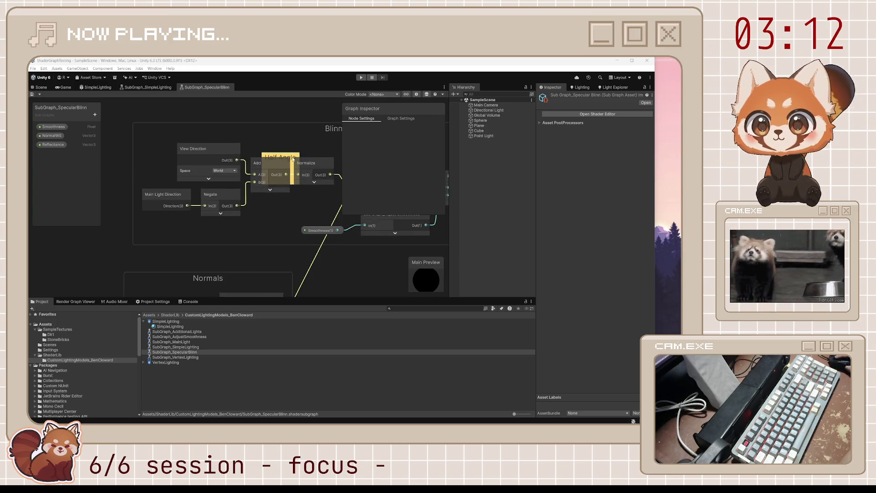
pyautogui.moveTo(293, 158); pyautogui.dragTo(282, 148)
pyautogui.hotkey('ctrl', 's')
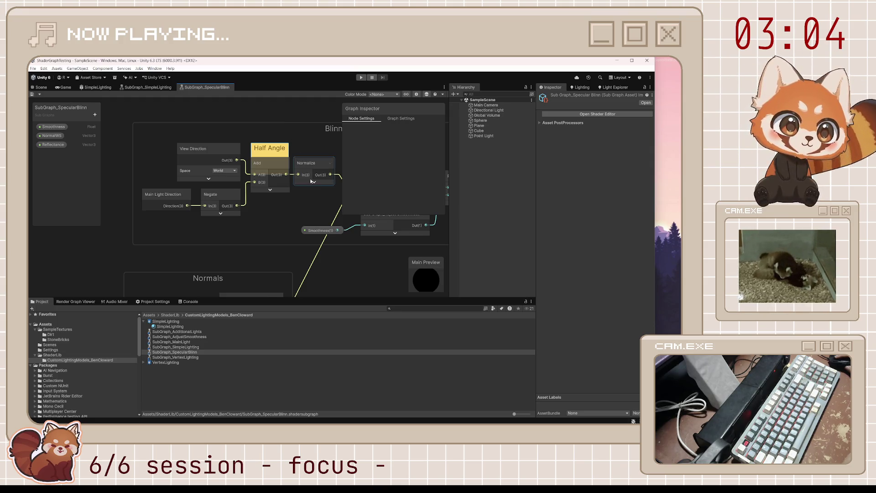
pyautogui.moveTo(293, 206)
pyautogui.mouseDown()
pyautogui.moveTo(210, 223)
pyautogui.moveTo(228, 241)
pyautogui.mouseUp()
pyautogui.click(214, 246)
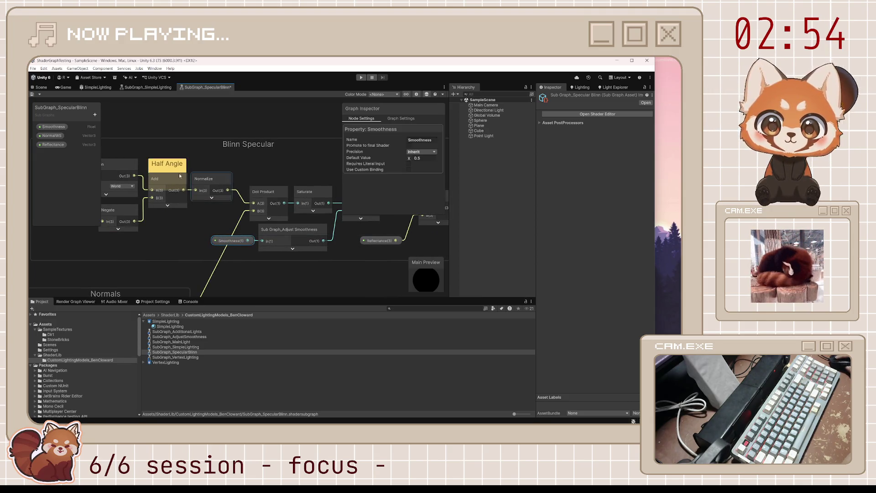
pyautogui.hotkey('ctrl', 's')
# Close the SubGraph_SpecularBlinn and SubGraph_SimpleLighting graph tabs
pyautogui.moveTo(336, 256)
pyautogui.mouseDown()
pyautogui.moveTo(284, 248)
pyautogui.moveTo(243, 259)
pyautogui.mouseUp()
pyautogui.scroll(-5, 390, 234)
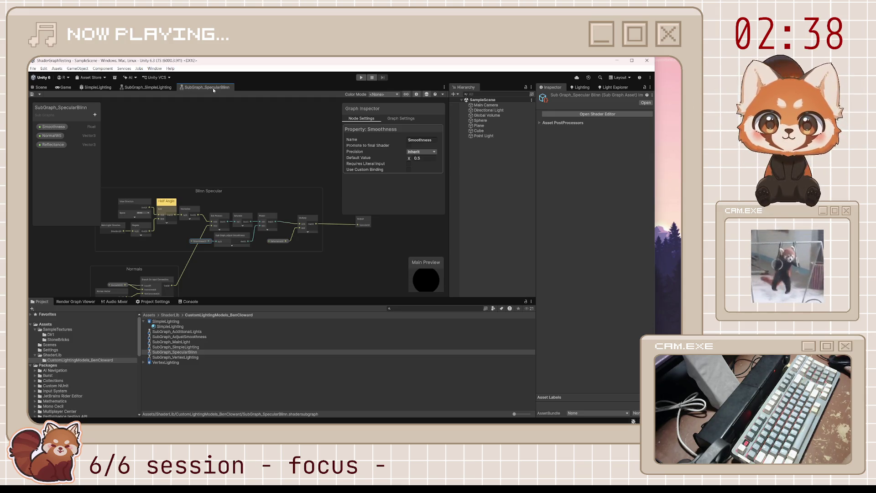
pyautogui.middleClick(213, 87)
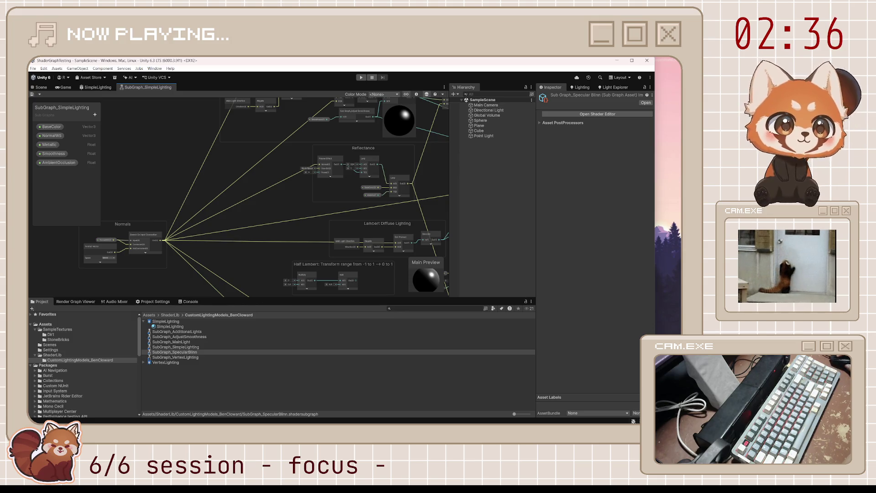
pyautogui.click(180, 377)
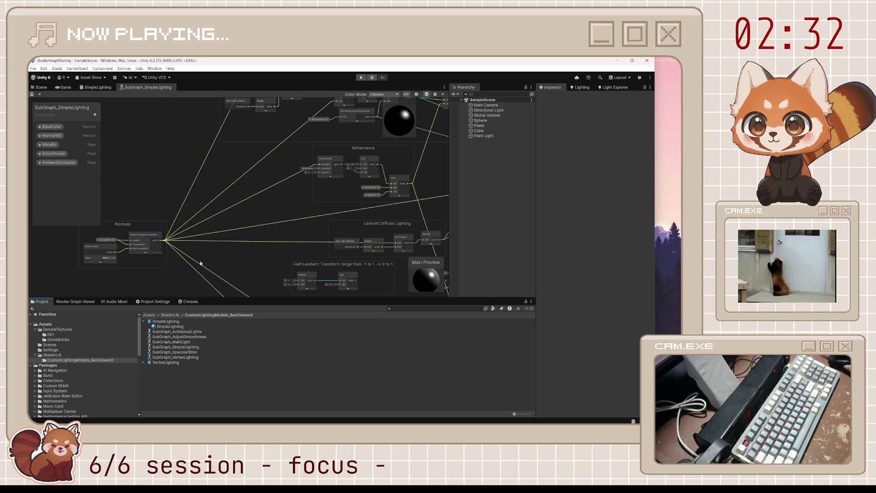
pyautogui.hotkey('ctrl', 'w')
# Duplicate the SubGraph_SimpleLighting asset, rename the copy SubGraph_SimpleLightingModular, and open it in Shader Graph
pyautogui.rightClick(191, 347)
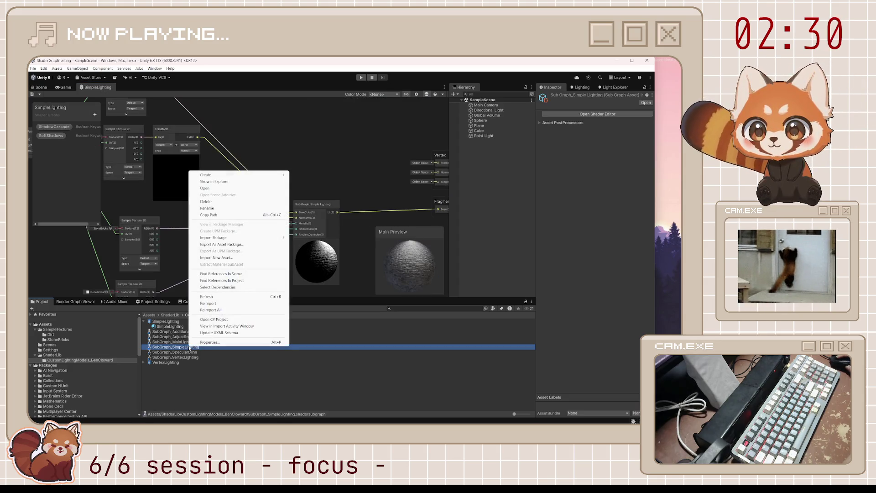
pyautogui.click(203, 396)
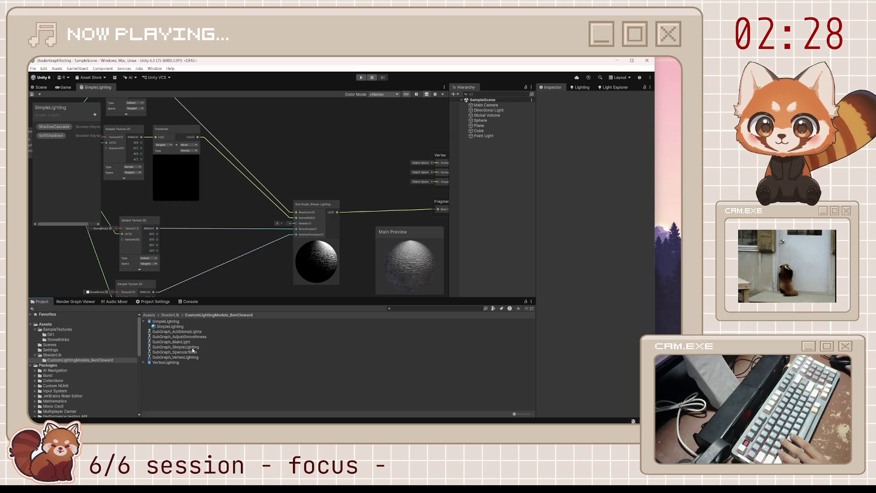
pyautogui.click(192, 347)
pyautogui.hotkey('ctrl', 'd')
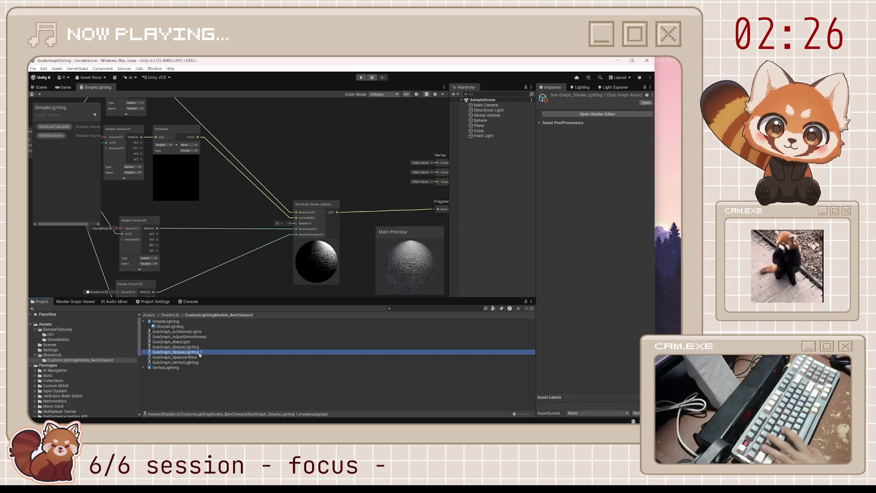
pyautogui.press('F2')
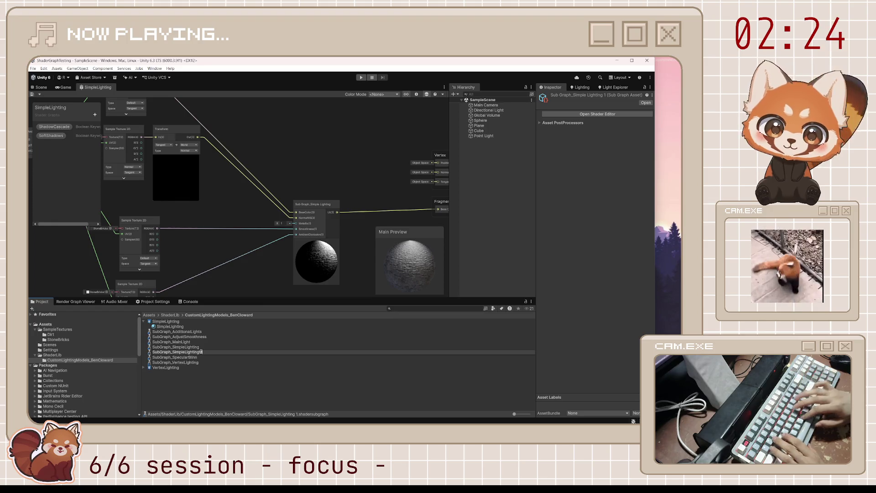
pyautogui.press('BackSpace')
pyautogui.press('BackSpace')
pyautogui.write('Modular')
pyautogui.press('Return')
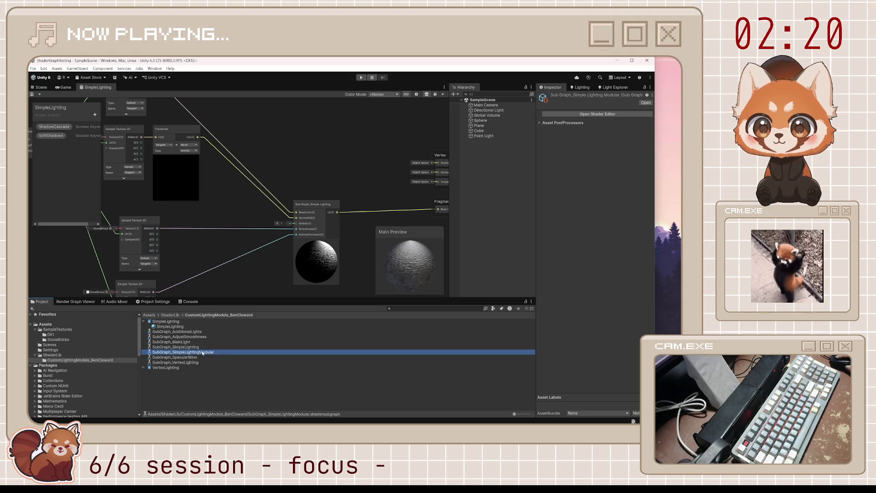
pyautogui.doubleClick(203, 352)
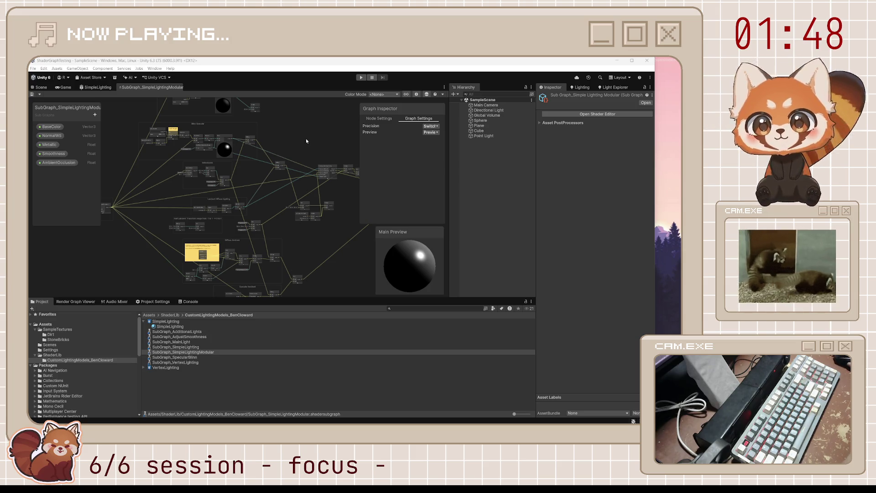
# Delete the Phong Specular group from the modular sub graph and save
pyautogui.moveTo(306, 138); pyautogui.dragTo(288, 176)
pyautogui.moveTo(117, 120); pyautogui.dragTo(246, 166)
pyautogui.press('Delete')
pyautogui.moveTo(195, 266); pyautogui.dragTo(231, 256)
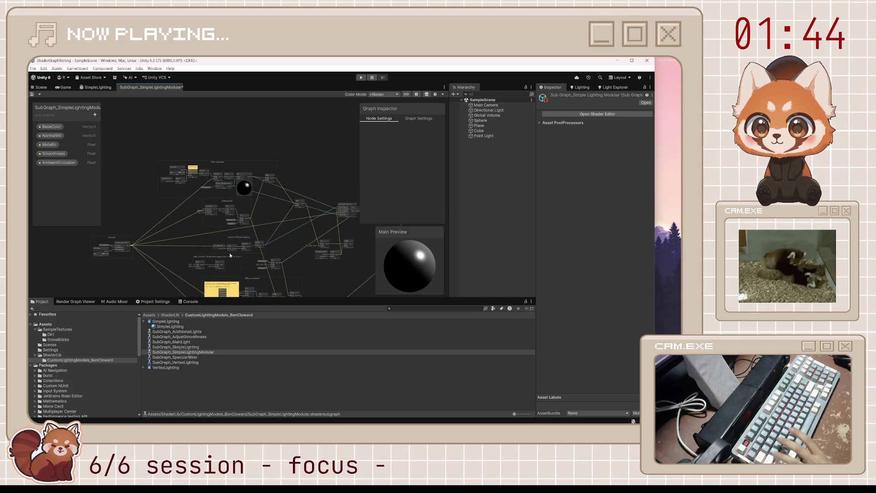
pyautogui.hotkey('ctrl', 's')
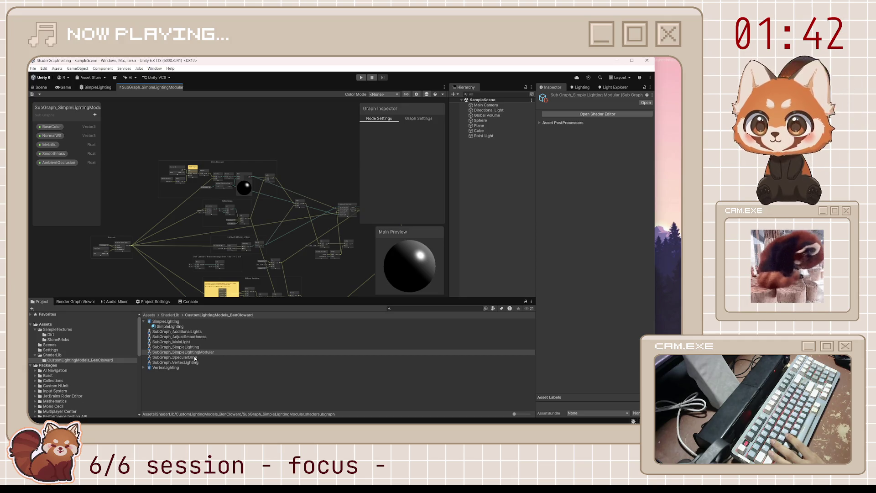
# Drop the SubGraph_SpecularBlinn asset onto the graph canvas as a node
pyautogui.moveTo(195, 357); pyautogui.dragTo(299, 160)
pyautogui.scroll(2, 302, 169)
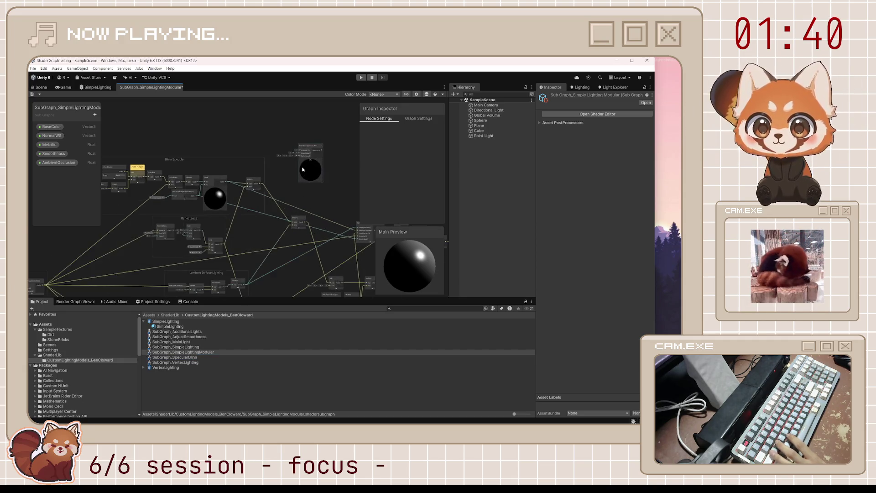
pyautogui.scroll(3, 302, 169)
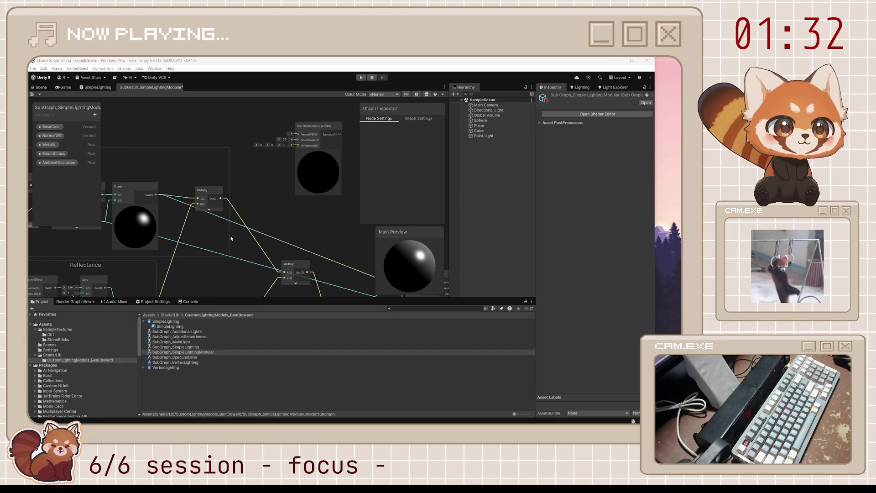
# Maximize the editor, enlarge the graph area, and bring the Blinn Specular group into view
pyautogui.click(632, 60)
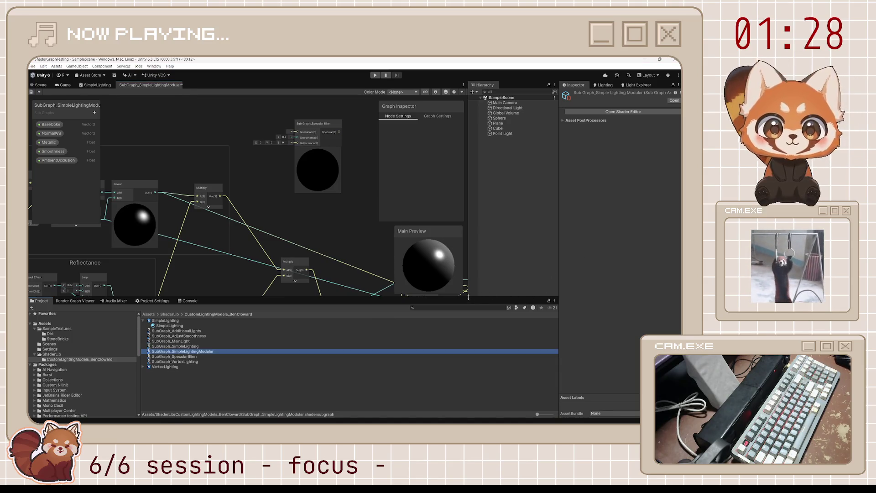
pyautogui.moveTo(472, 301); pyautogui.dragTo(472, 313)
pyautogui.press('a')
pyautogui.moveTo(115, 214)
pyautogui.mouseDown()
pyautogui.moveTo(220, 164)
pyautogui.moveTo(95, 272)
pyautogui.mouseUp()
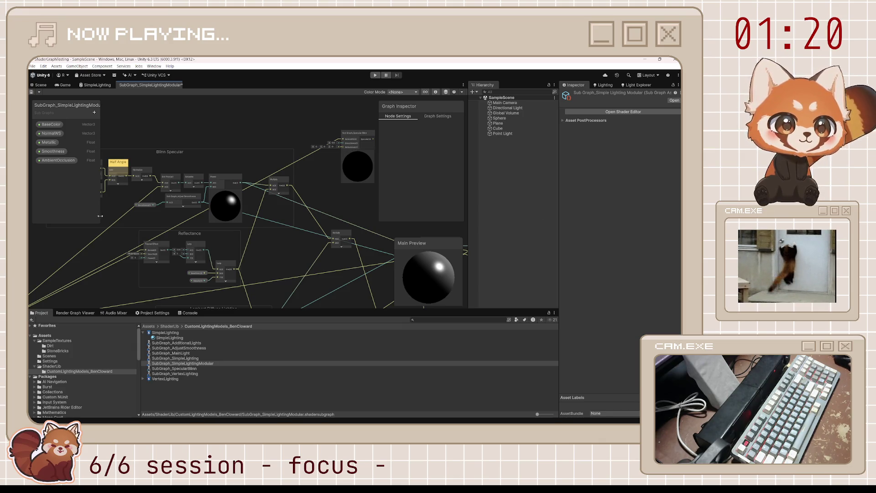
pyautogui.click(154, 206)
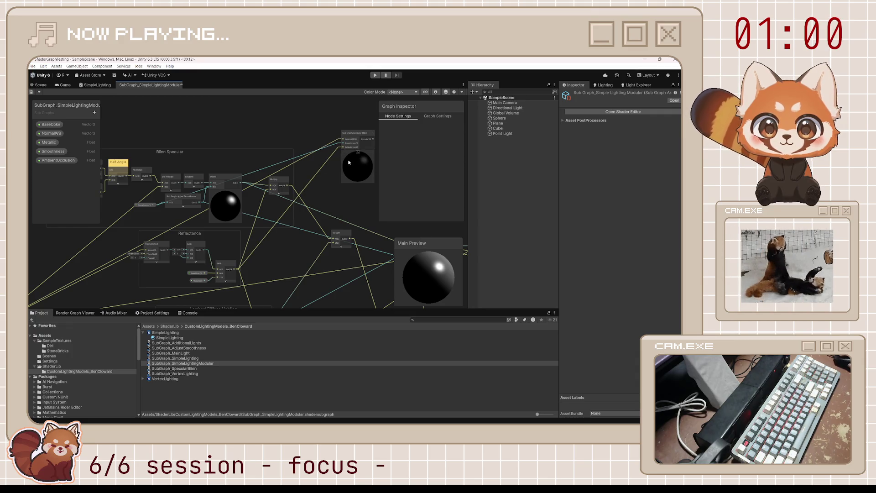
pyautogui.moveTo(358, 193); pyautogui.dragTo(265, 204)
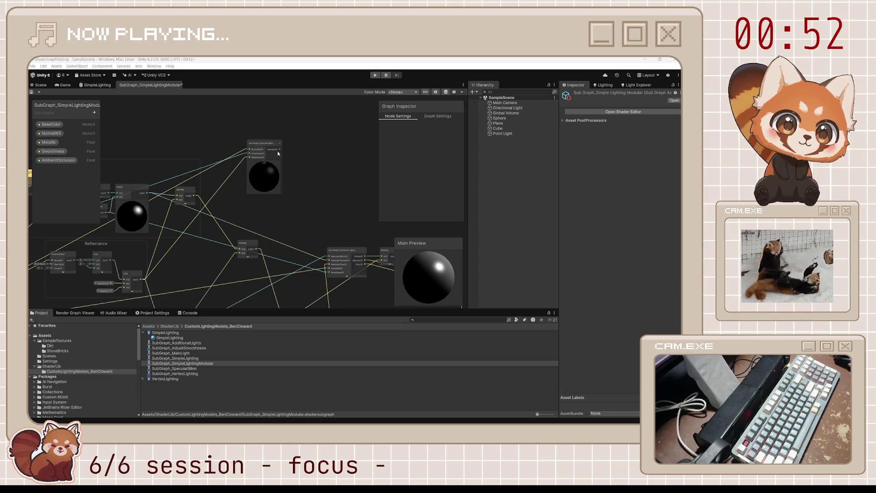
# Connect the SpecularBlinn node's output to the Additional Lights input
pyautogui.moveTo(280, 149); pyautogui.dragTo(291, 175)
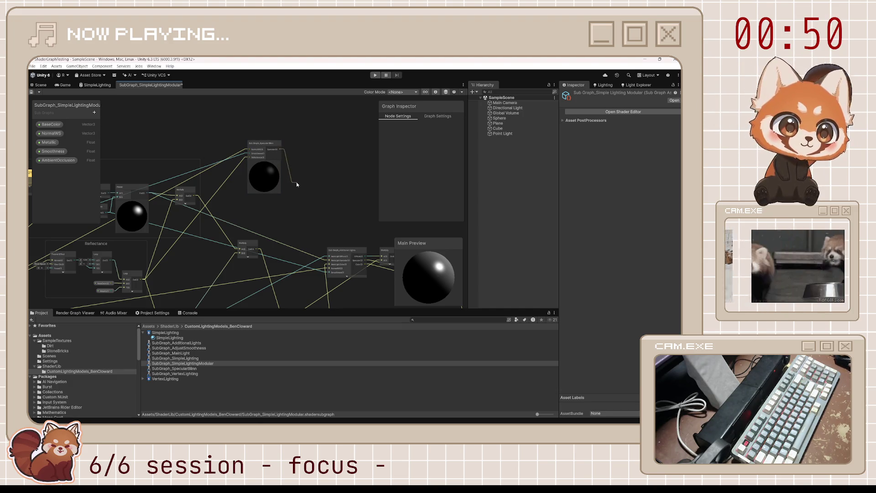
pyautogui.moveTo(297, 185); pyautogui.dragTo(322, 256)
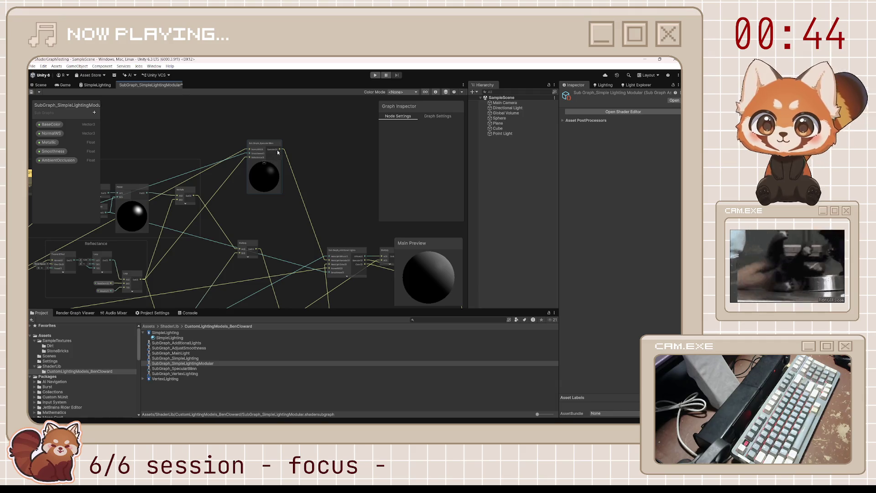
pyautogui.moveTo(277, 152); pyautogui.dragTo(272, 154)
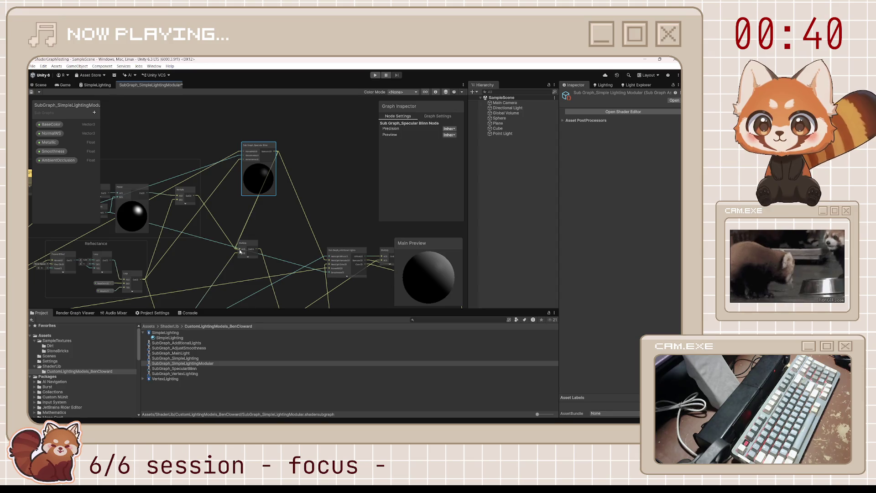
# Delete the inline Blinn Specular group and move the SpecularBlinn node into its place
pyautogui.moveTo(211, 238); pyautogui.dragTo(340, 209)
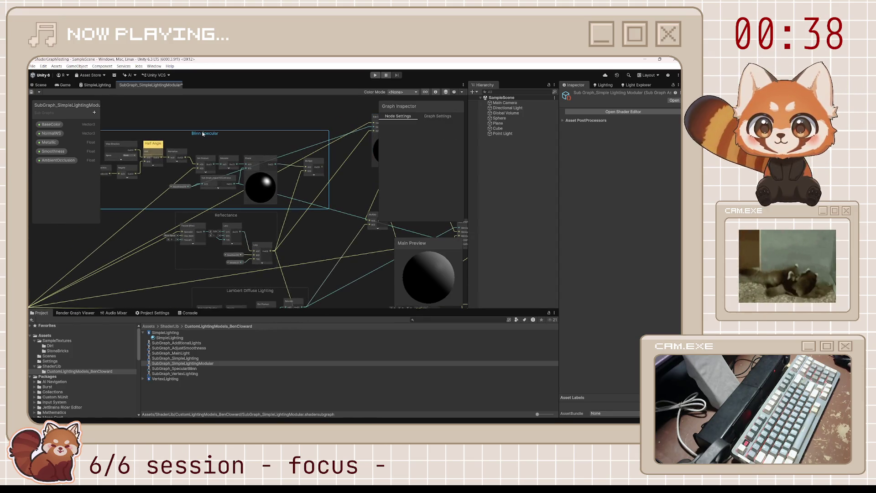
pyautogui.scroll(-2, 202, 134)
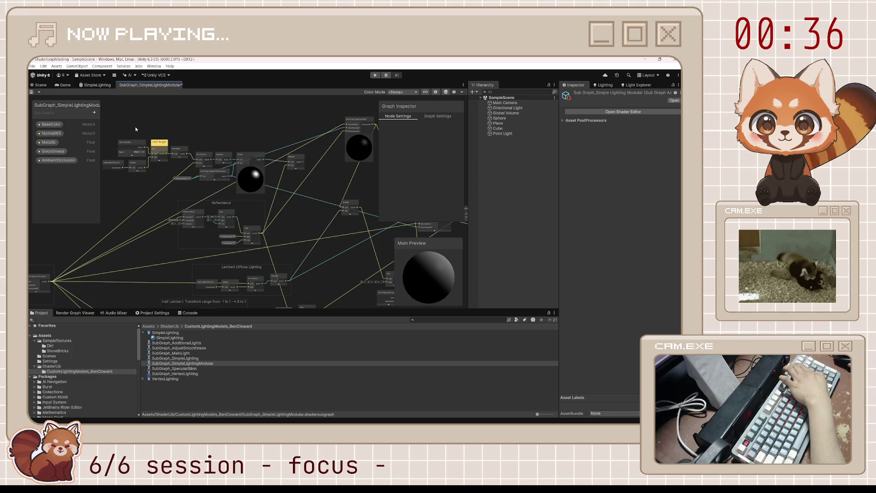
pyautogui.moveTo(242, 172); pyautogui.dragTo(304, 189)
pyautogui.press('Delete')
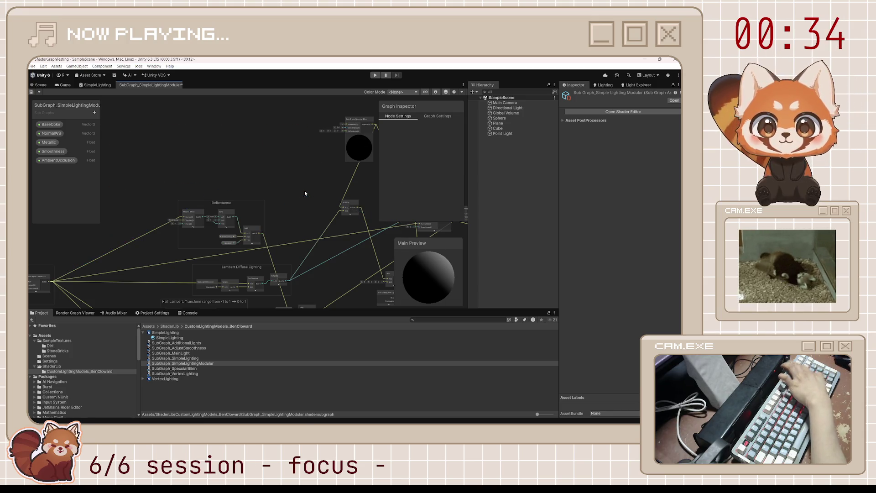
pyautogui.moveTo(361, 122); pyautogui.dragTo(229, 149)
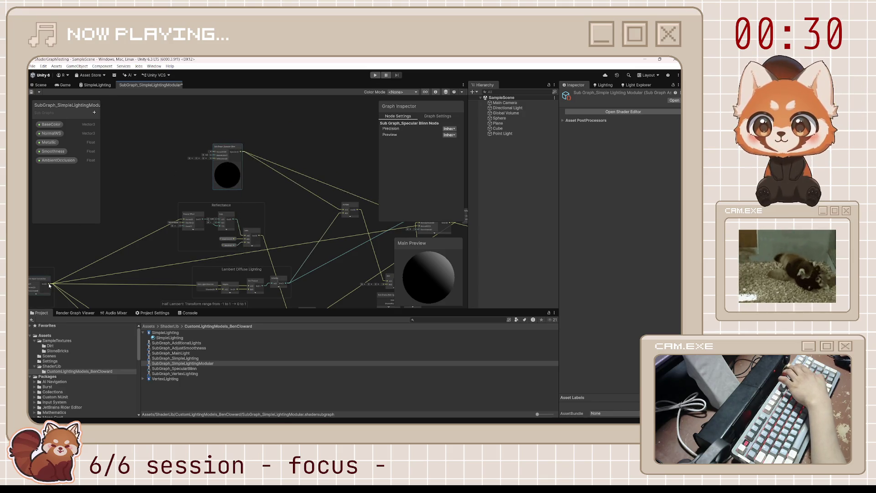
# Wire the SpecularBlinn node's inputs, plugging a Smoothness property node into its Smoothness input
pyautogui.moveTo(51, 284)
pyautogui.mouseDown()
pyautogui.moveTo(160, 186)
pyautogui.moveTo(216, 154)
pyautogui.mouseUp()
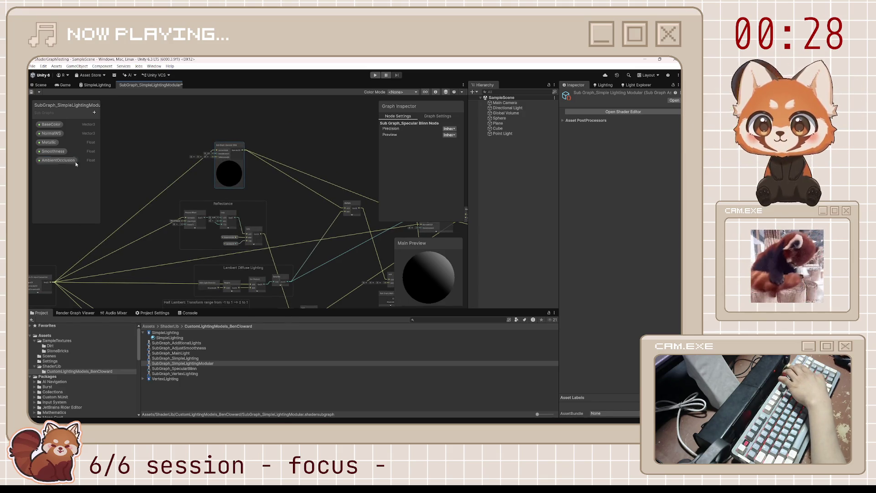
pyautogui.click(53, 151)
pyautogui.moveTo(141, 161); pyautogui.dragTo(222, 156)
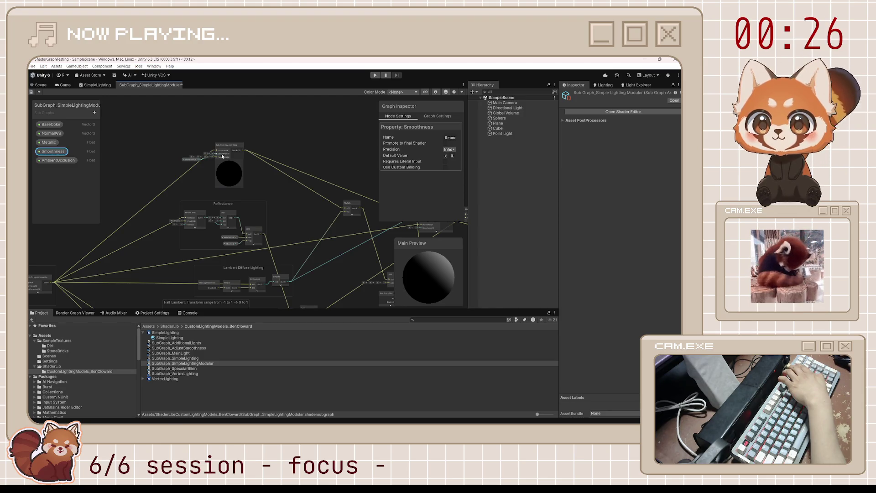
pyautogui.moveTo(264, 240)
pyautogui.mouseDown()
pyautogui.moveTo(215, 160)
pyautogui.moveTo(258, 147)
pyautogui.mouseUp()
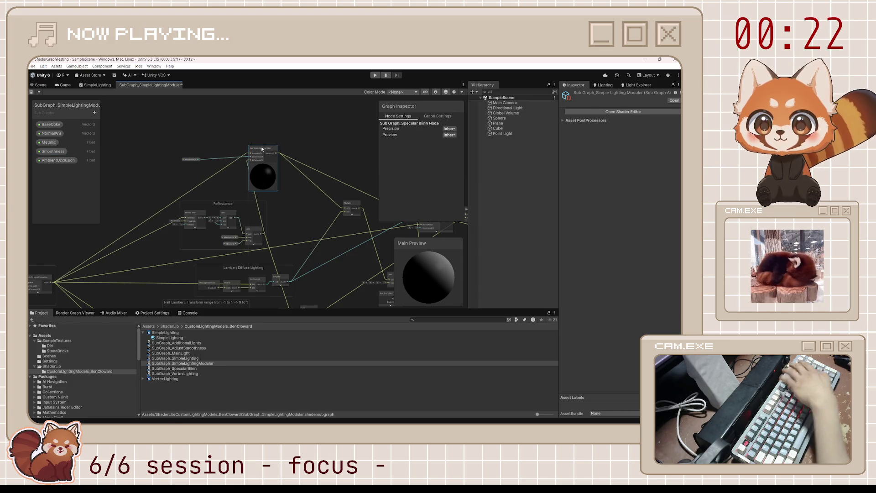
pyautogui.click(212, 130)
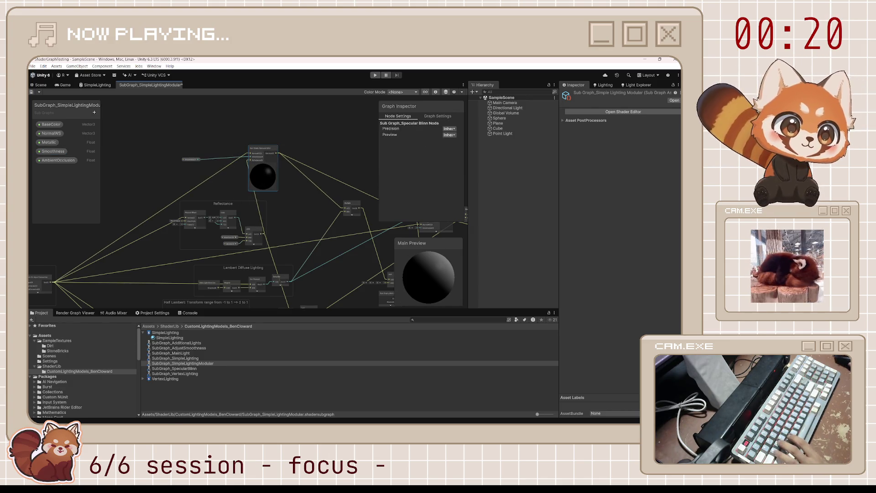
pyautogui.moveTo(195, 161)
pyautogui.mouseDown()
pyautogui.moveTo(236, 157)
pyautogui.moveTo(300, 174)
pyautogui.moveTo(295, 166)
pyautogui.mouseUp()
# Select the Smoothness and SpecularBlinn nodes to check the new connections
pyautogui.click(268, 174)
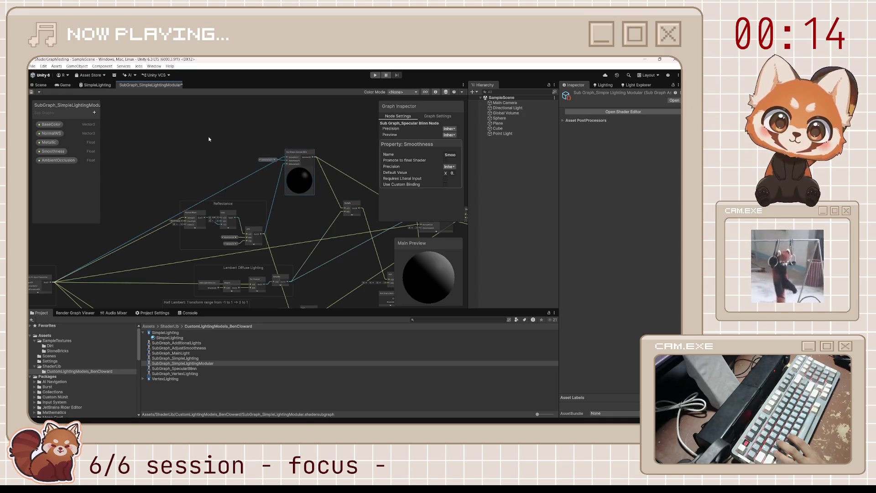
pyautogui.click(209, 138)
pyautogui.click(297, 168)
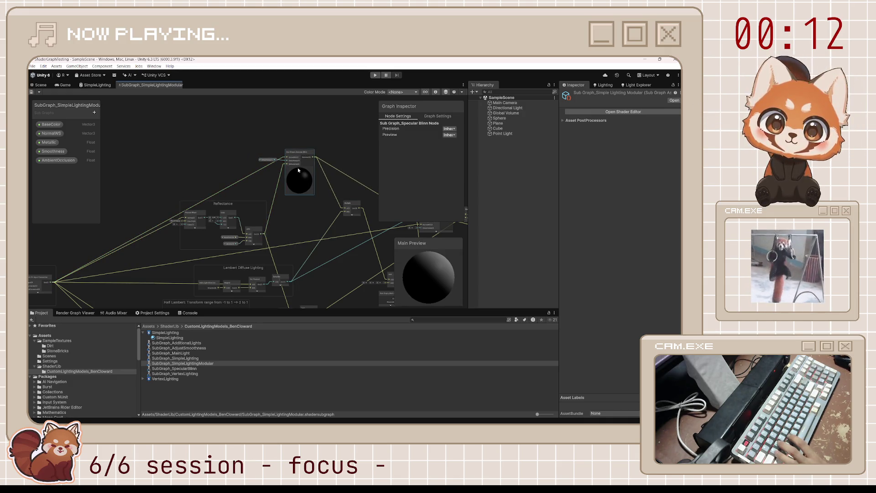
pyautogui.scroll(4, 316, 218)
pyautogui.scroll(-4, 316, 217)
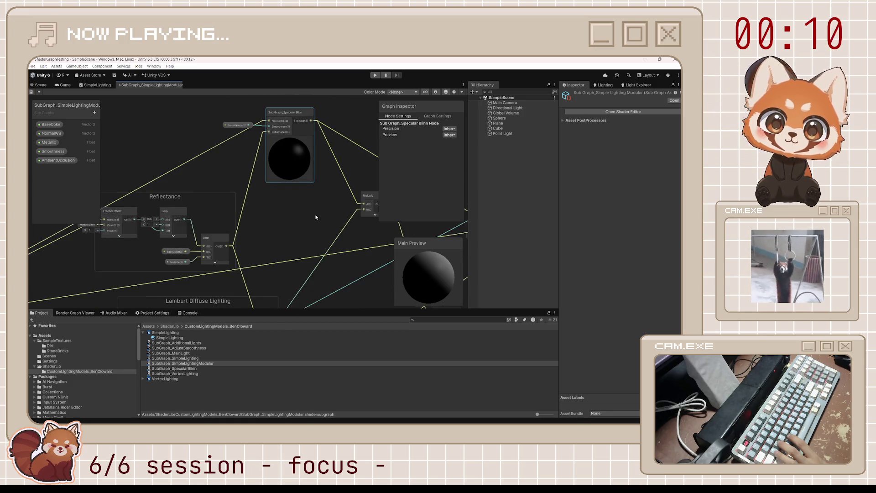
# In the Scene view, select the sphere and check its SimpleLighting material in the material picker
pyautogui.click(38, 85)
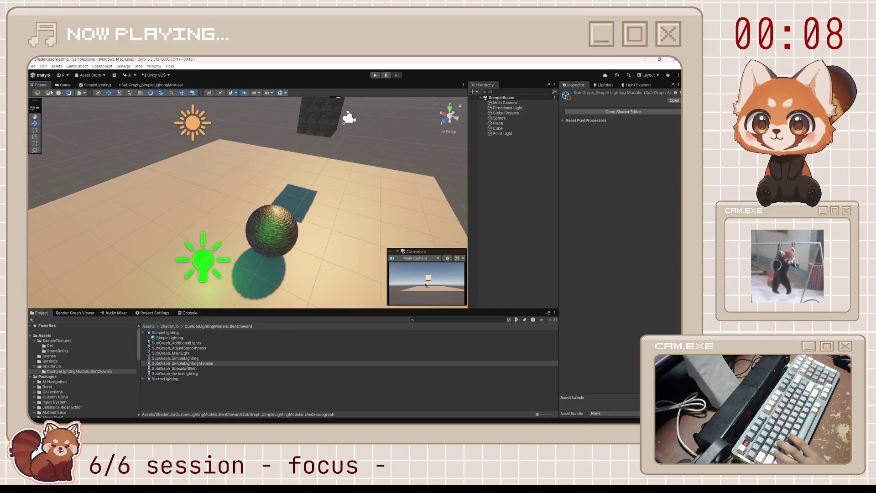
pyautogui.click(290, 244)
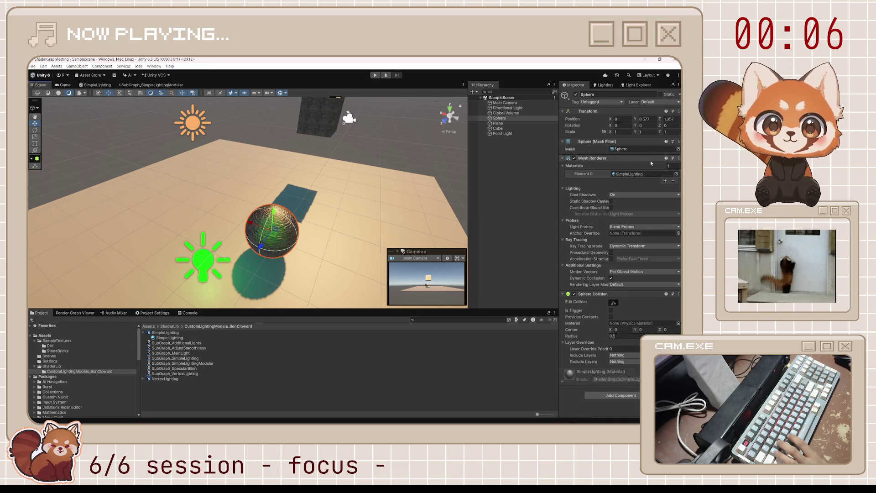
pyautogui.click(677, 174)
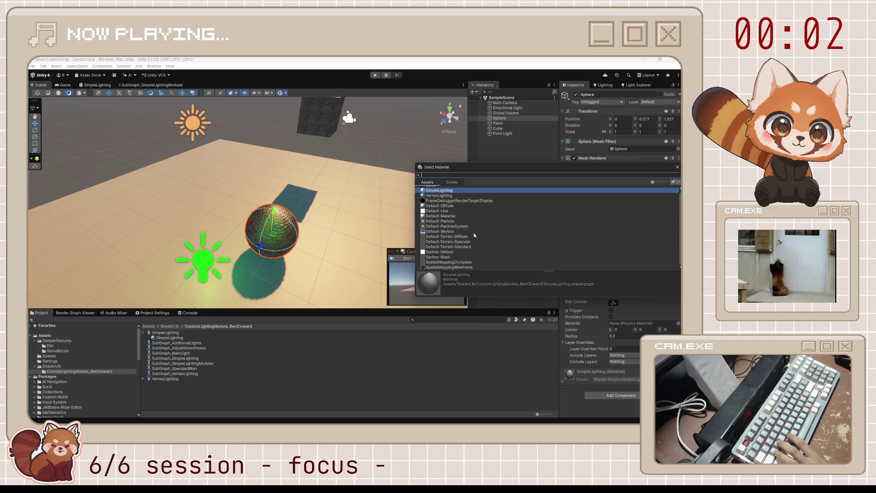
pyautogui.click(209, 392)
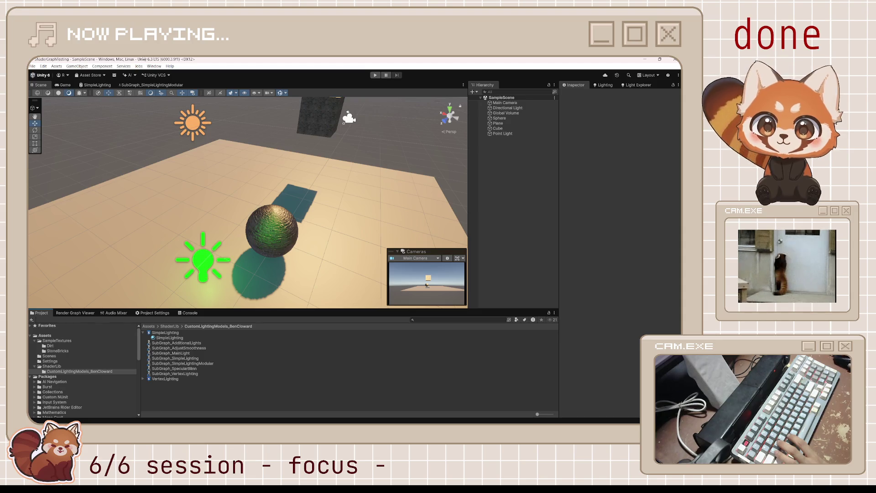
# Open the SimpleLighting shader graph, then switch back to the SubGraph_SimpleLightingModular graph
pyautogui.click(85, 85)
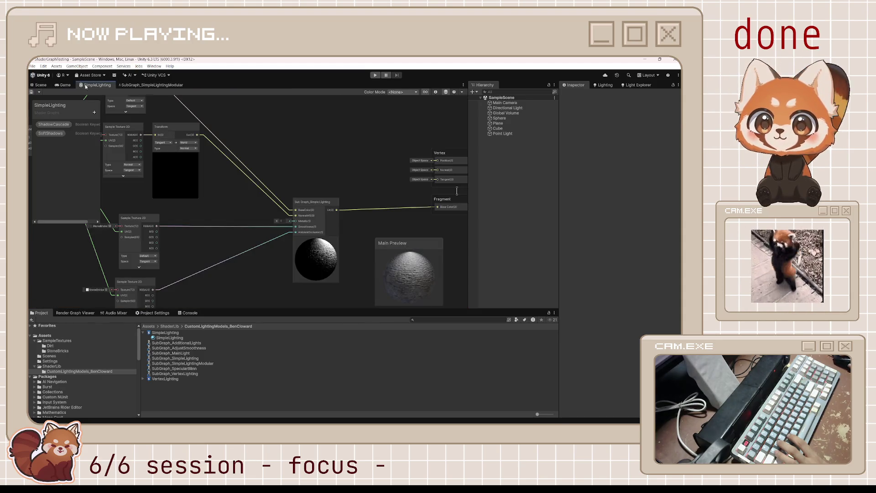
pyautogui.click(154, 85)
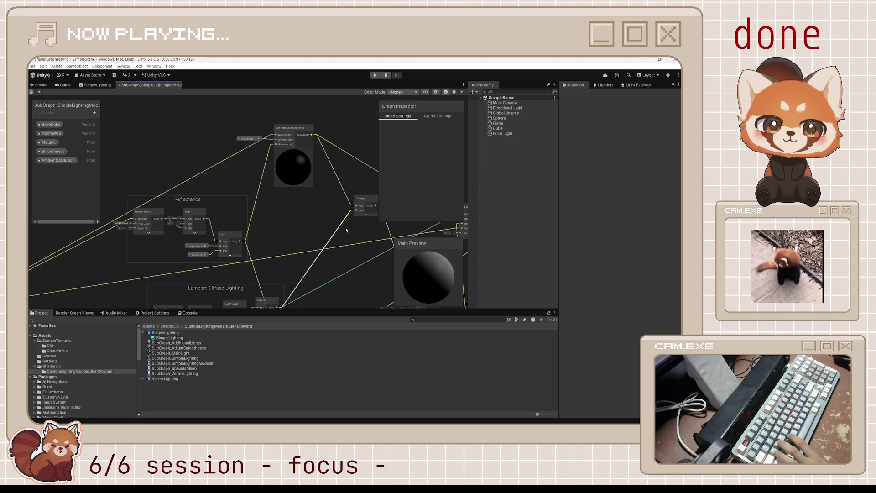